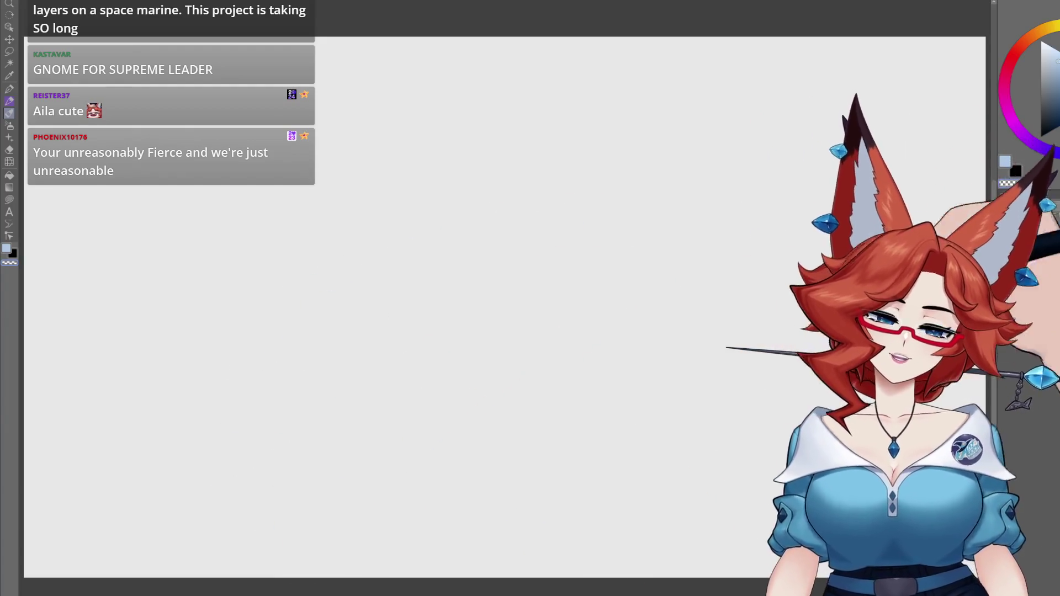
# Center the blank canvas in view and make Layer 1 the active drawing layer.
pyautogui.moveTo(606, 391); pyautogui.dragTo(602, 389)
pyautogui.scroll(-1, 603, 390)
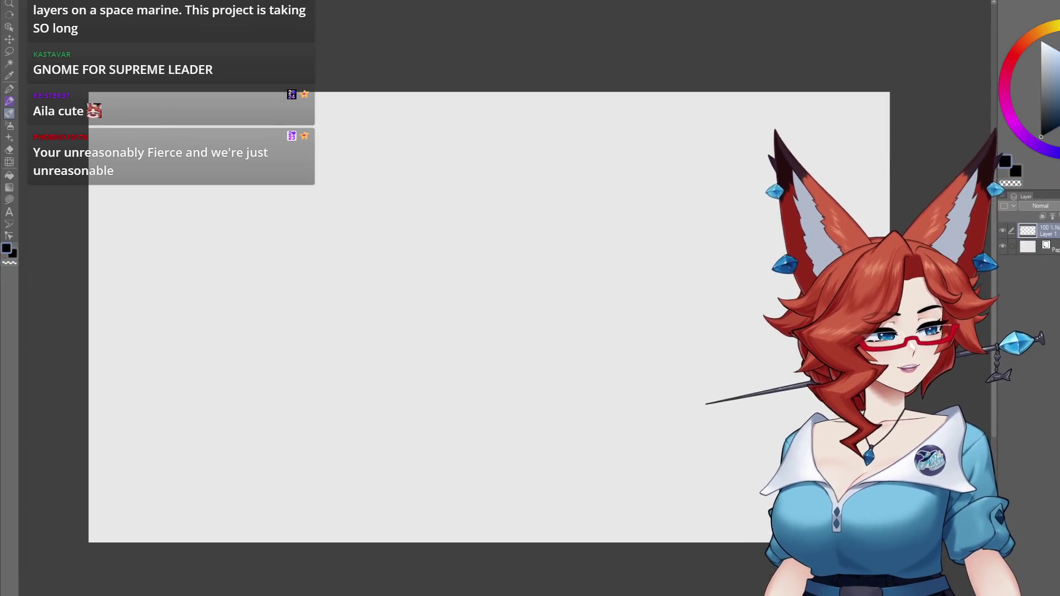
pyautogui.moveTo(562, 377); pyautogui.dragTo(540, 375)
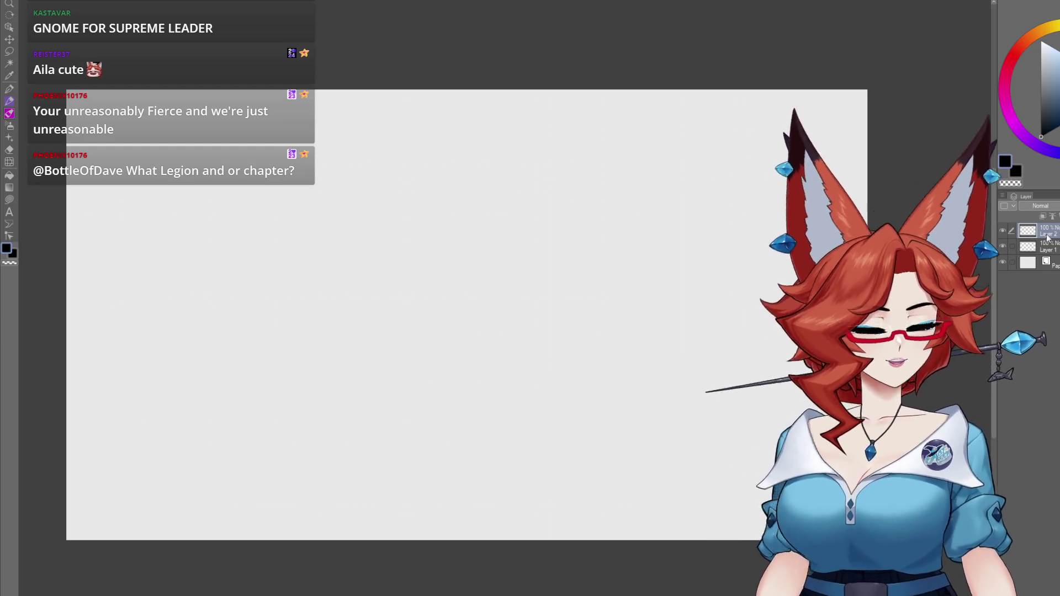
pyautogui.click(1055, 252)
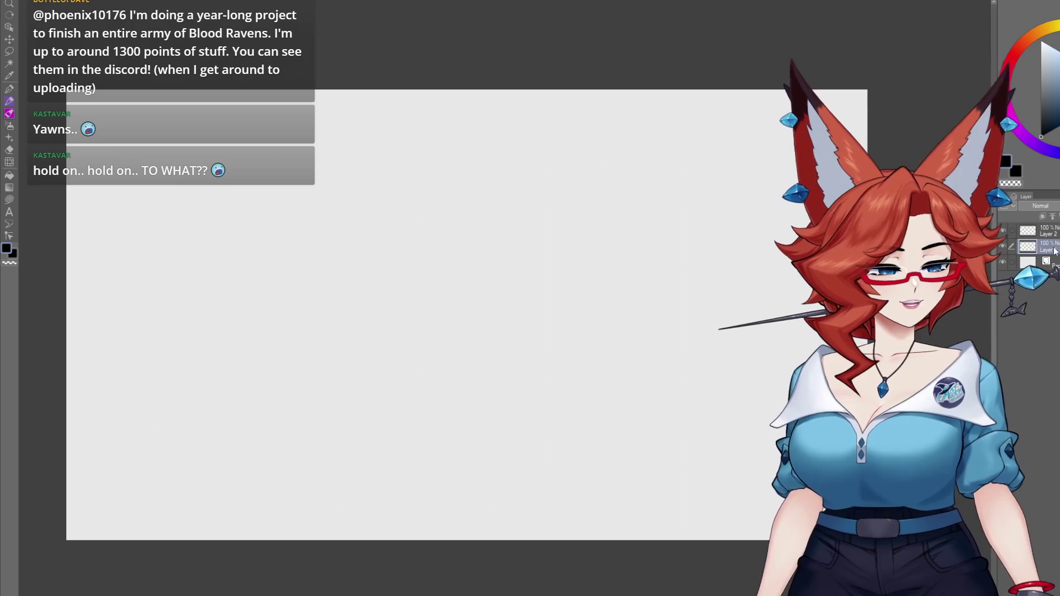
pyautogui.moveTo(504, 460)
pyautogui.mouseDown()
pyautogui.moveTo(512, 438)
pyautogui.moveTo(504, 457)
pyautogui.mouseUp()
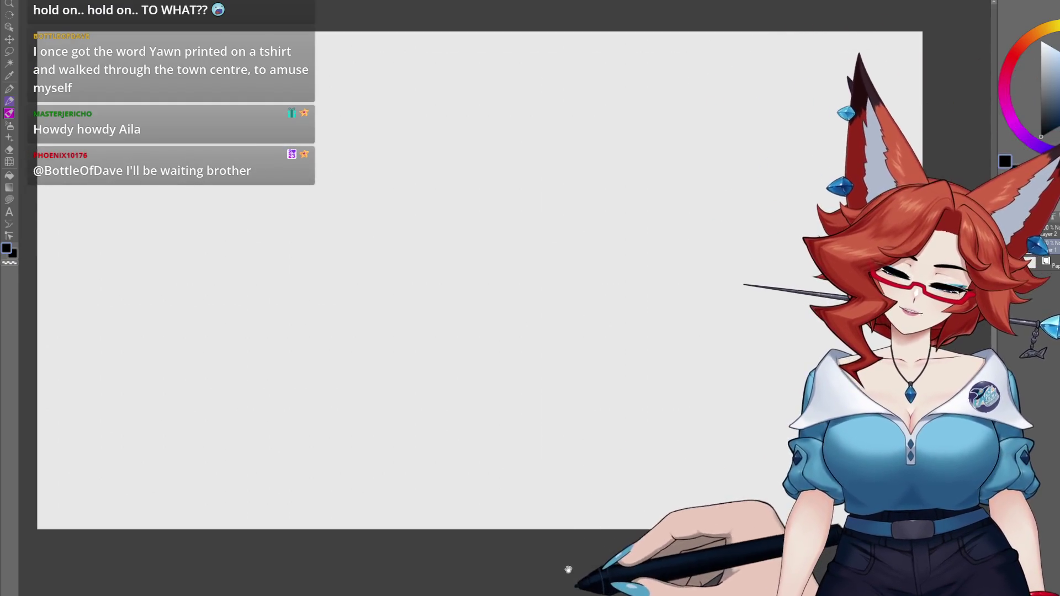
pyautogui.scroll(-5, 568, 569)
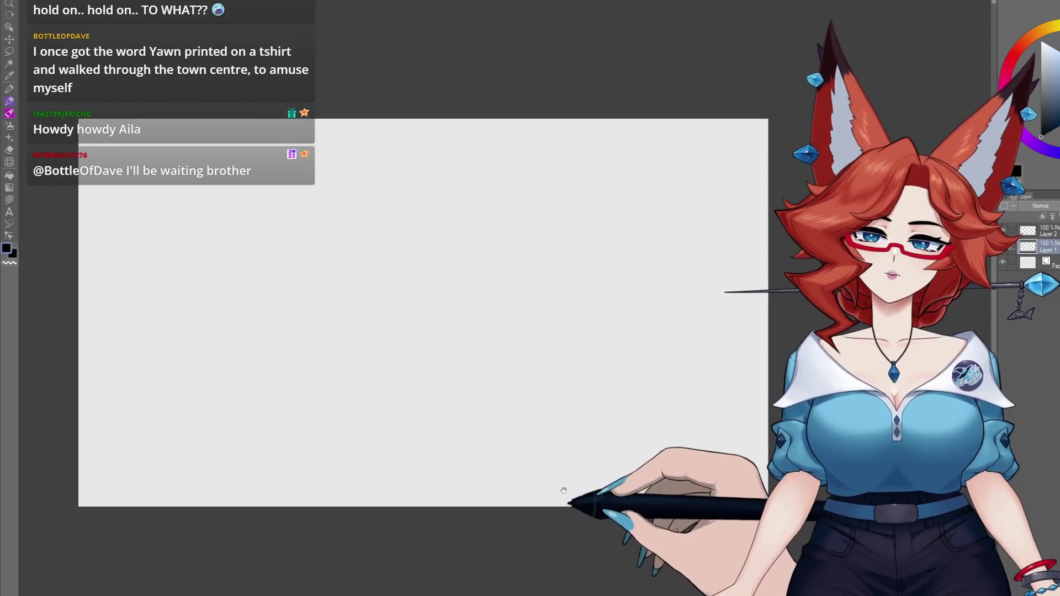
pyautogui.scroll(2, 568, 475)
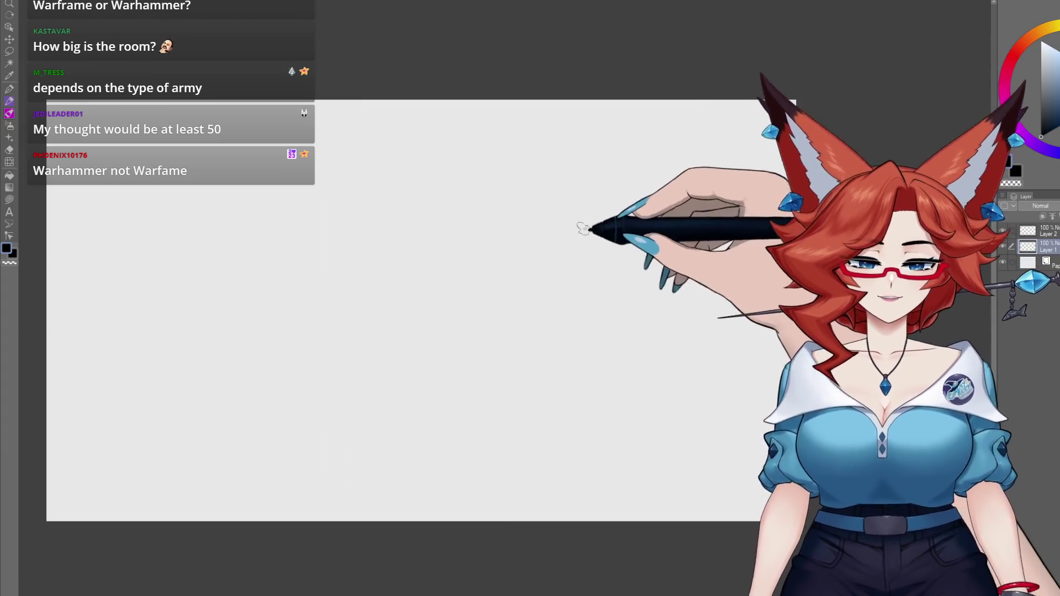
# Sketch the head oval, torso lines and shoulder curve of the reclining figure.
pyautogui.moveTo(582, 228)
pyautogui.mouseDown()
pyautogui.moveTo(633, 226)
pyautogui.moveTo(616, 270)
pyautogui.moveTo(665, 287)
pyautogui.mouseUp()
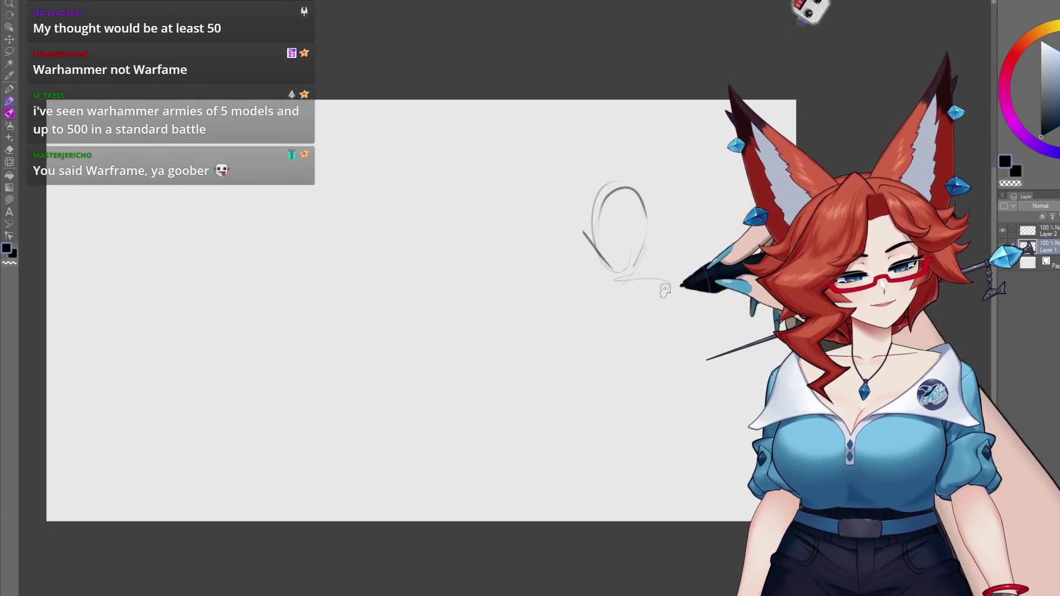
pyautogui.moveTo(576, 301); pyautogui.dragTo(571, 326)
pyautogui.moveTo(665, 325); pyautogui.dragTo(615, 439)
pyautogui.moveTo(501, 419); pyautogui.dragTo(547, 483)
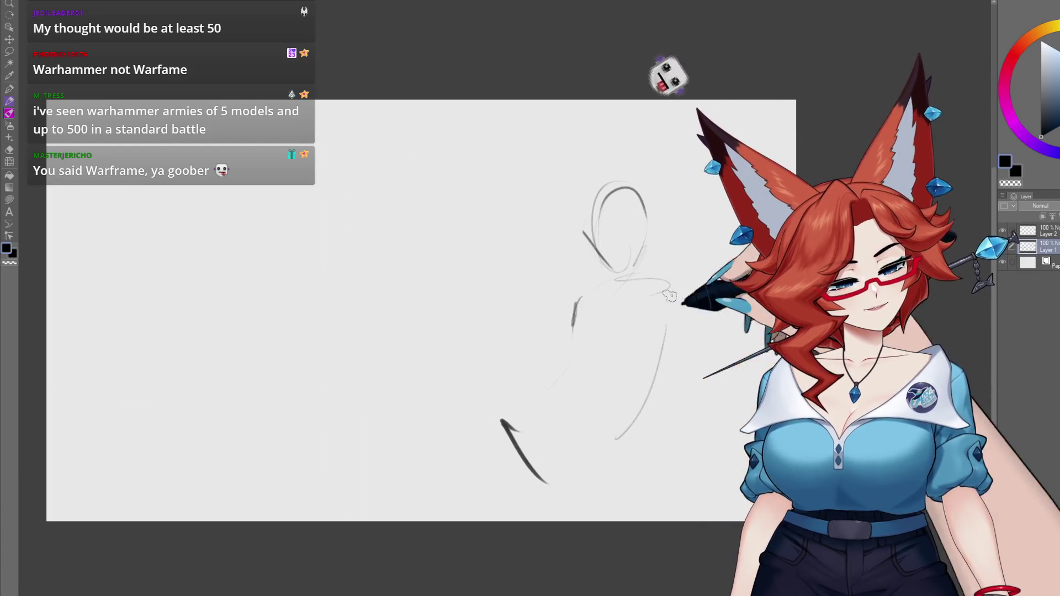
pyautogui.moveTo(618, 282)
pyautogui.mouseDown()
pyautogui.moveTo(682, 354)
pyautogui.moveTo(613, 450)
pyautogui.mouseUp()
pyautogui.moveTo(469, 301); pyautogui.dragTo(463, 350)
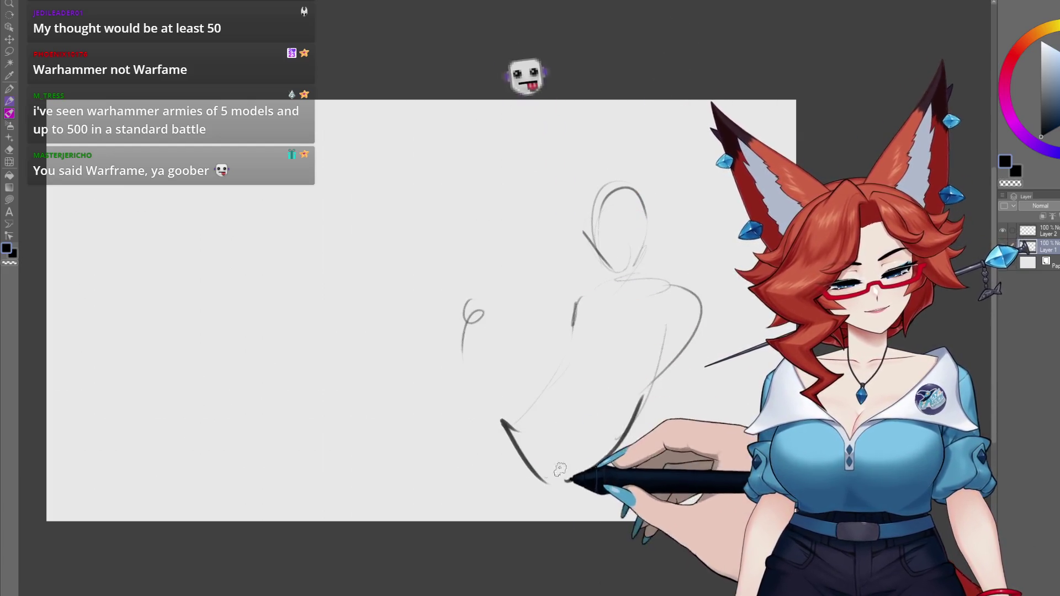
# Rough in the far foot, the legs stretching left and the hip curves.
pyautogui.moveTo(326, 361); pyautogui.dragTo(306, 397)
pyautogui.moveTo(417, 308)
pyautogui.mouseDown()
pyautogui.moveTo(257, 370)
pyautogui.moveTo(328, 475)
pyautogui.mouseUp()
pyautogui.moveTo(433, 336); pyautogui.dragTo(513, 326)
pyautogui.moveTo(474, 309)
pyautogui.mouseDown()
pyautogui.moveTo(461, 339)
pyautogui.moveTo(325, 453)
pyautogui.mouseUp()
pyautogui.moveTo(447, 387)
pyautogui.mouseDown()
pyautogui.moveTo(546, 481)
pyautogui.moveTo(442, 441)
pyautogui.mouseUp()
pyautogui.moveTo(513, 325); pyautogui.dragTo(552, 403)
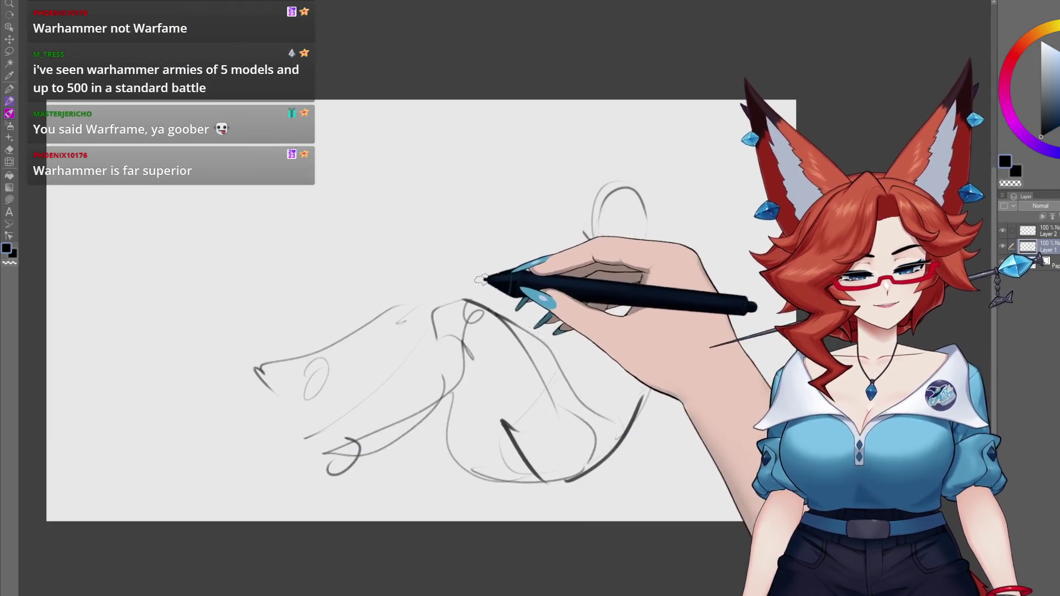
pyautogui.moveTo(474, 278); pyautogui.dragTo(447, 282)
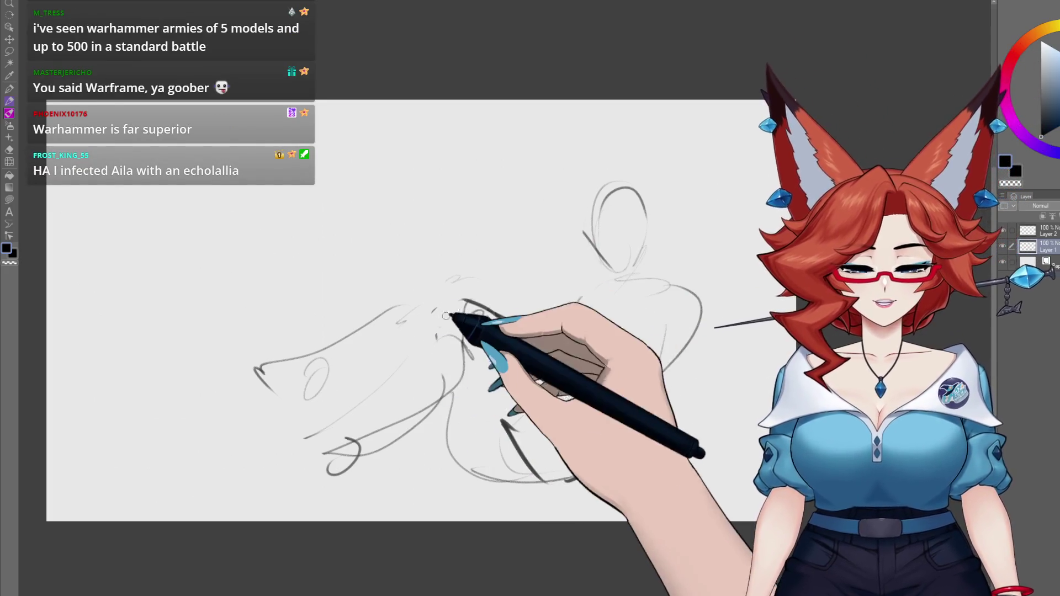
# Erase the messy knee loops, then redraw the knee line and leg curve.
pyautogui.press('e')
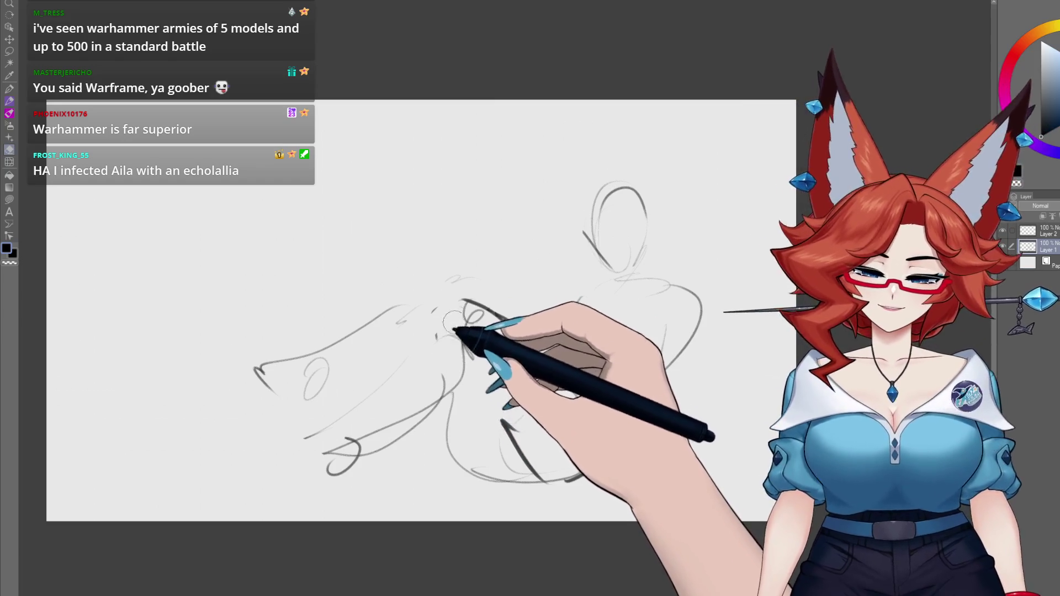
pyautogui.moveTo(452, 320); pyautogui.dragTo(472, 375)
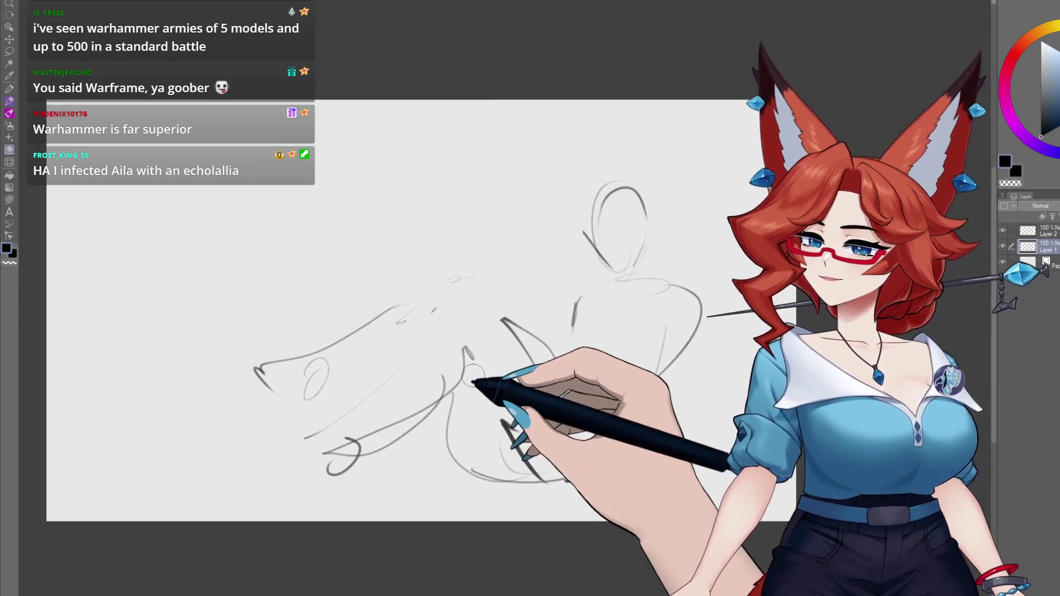
pyautogui.press('p')
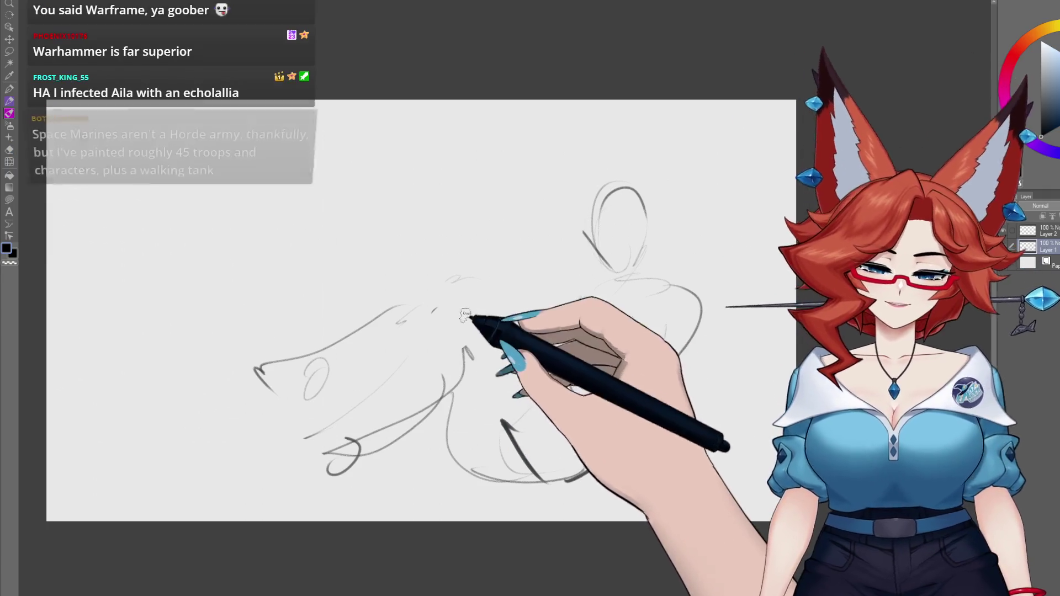
pyautogui.moveTo(468, 314); pyautogui.dragTo(430, 363)
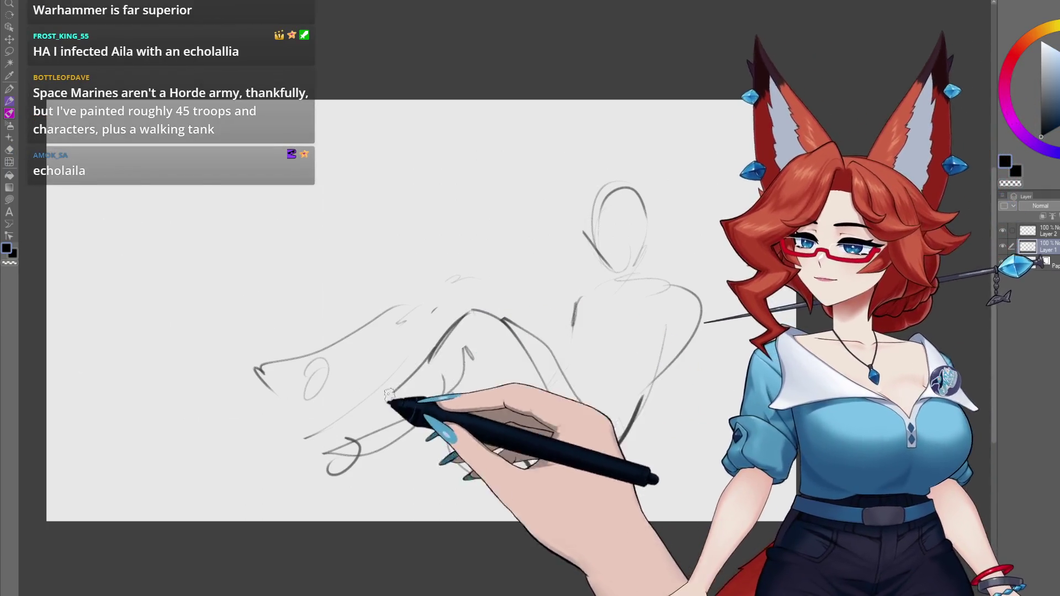
pyautogui.moveTo(472, 310); pyautogui.dragTo(574, 382)
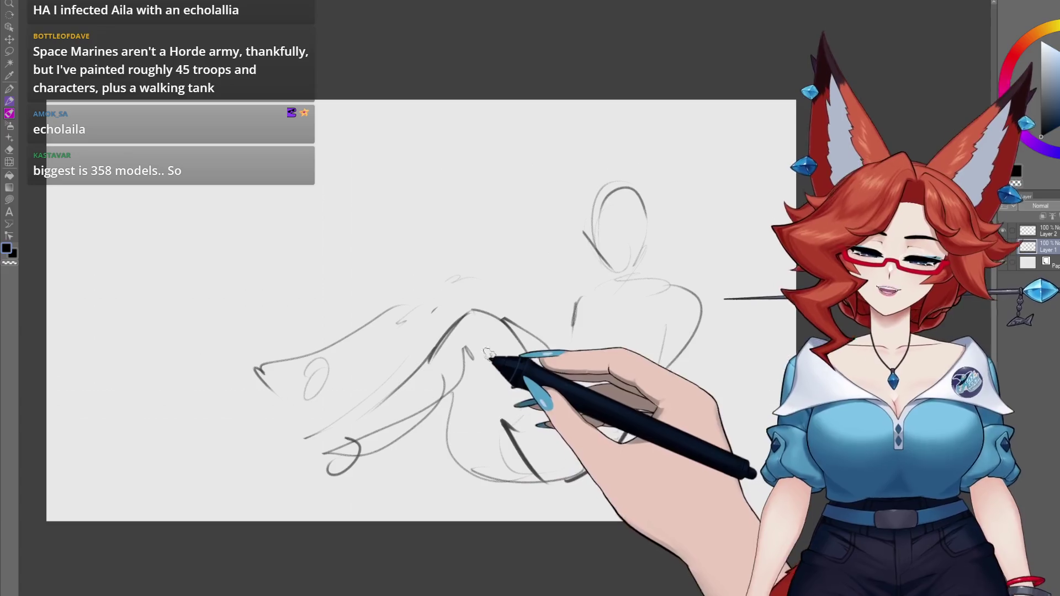
# Add short strokes shaping the knee and darken the upper-leg diagonal lines.
pyautogui.moveTo(484, 346)
pyautogui.mouseDown()
pyautogui.moveTo(473, 380)
pyautogui.moveTo(302, 444)
pyautogui.mouseUp()
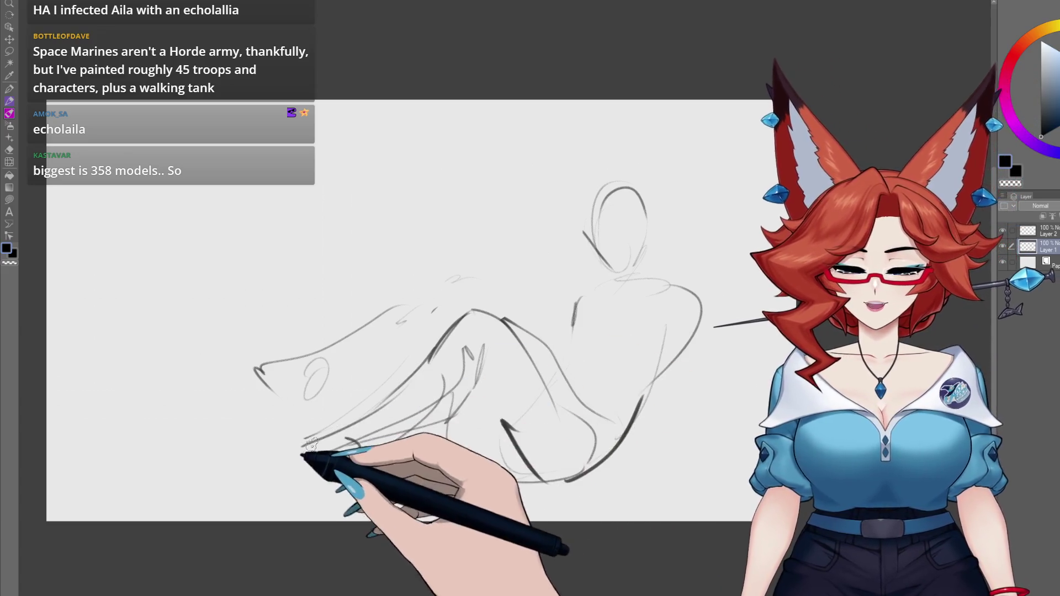
pyautogui.moveTo(490, 338); pyautogui.dragTo(473, 373)
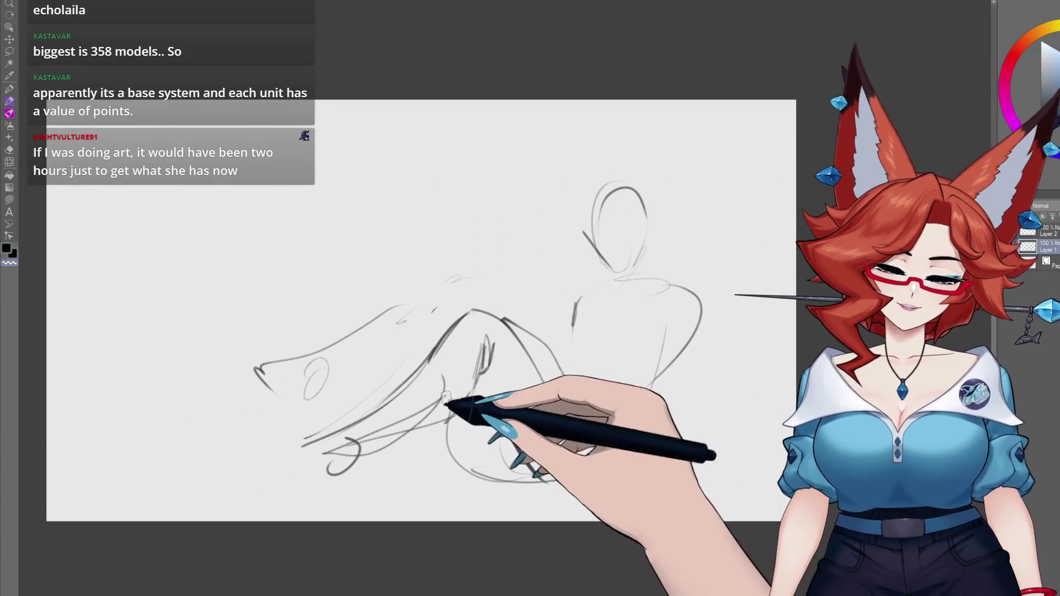
pyautogui.moveTo(486, 414); pyautogui.dragTo(499, 417)
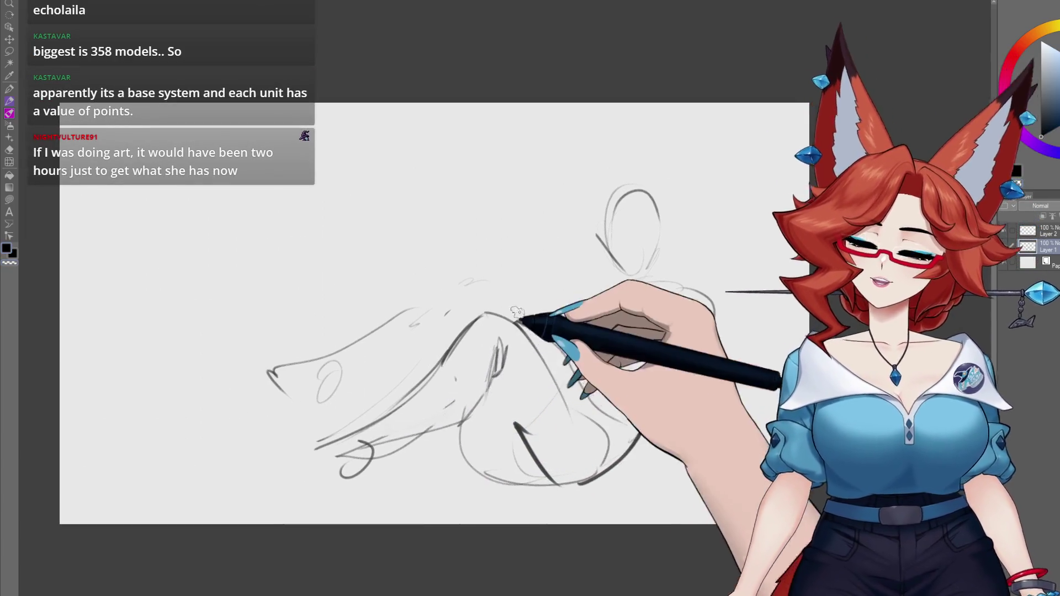
pyautogui.moveTo(555, 331)
pyautogui.mouseDown()
pyautogui.moveTo(521, 326)
pyautogui.moveTo(546, 399)
pyautogui.mouseUp()
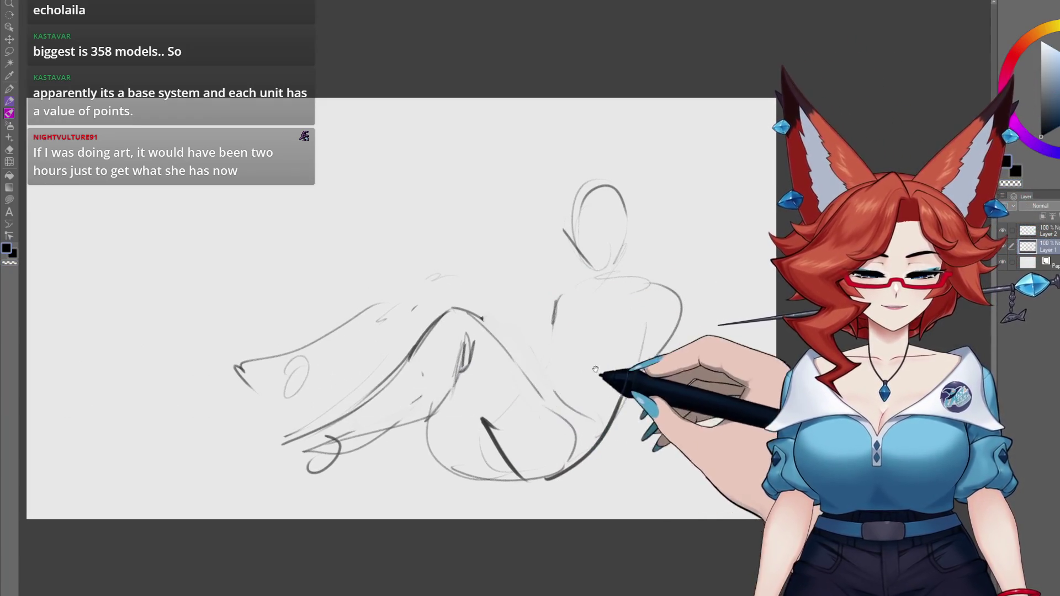
pyautogui.moveTo(579, 289); pyautogui.dragTo(584, 291)
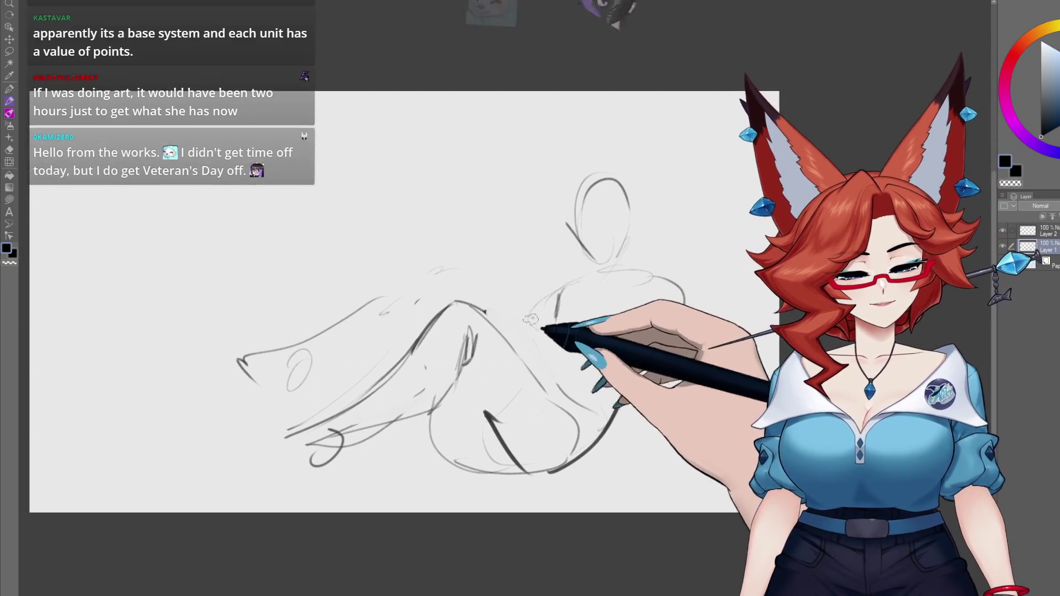
pyautogui.moveTo(448, 273)
pyautogui.mouseDown()
pyautogui.moveTo(512, 283)
pyautogui.moveTo(543, 358)
pyautogui.mouseUp()
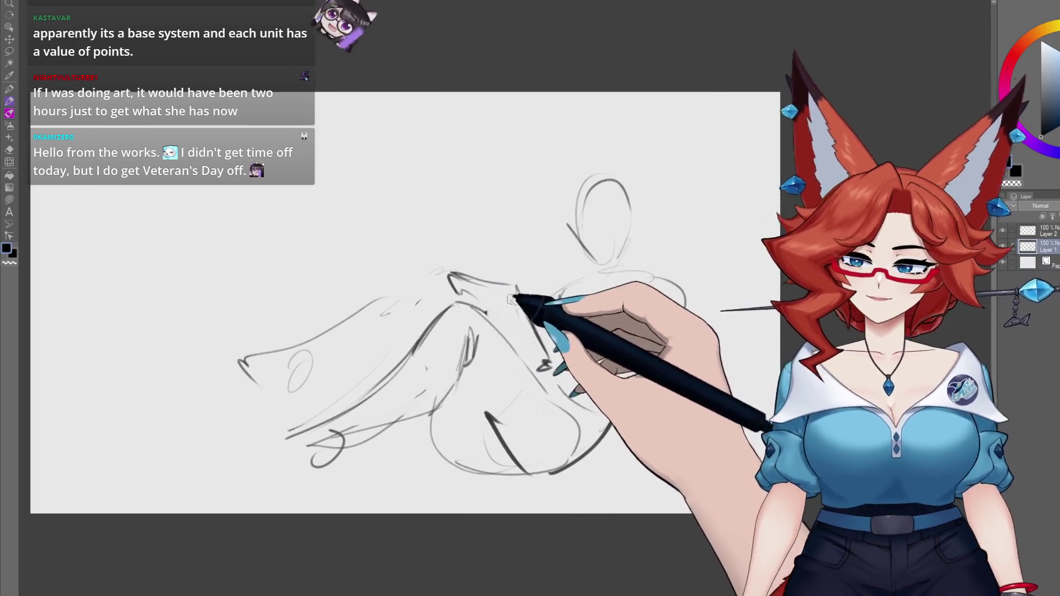
pyautogui.moveTo(519, 290); pyautogui.dragTo(547, 367)
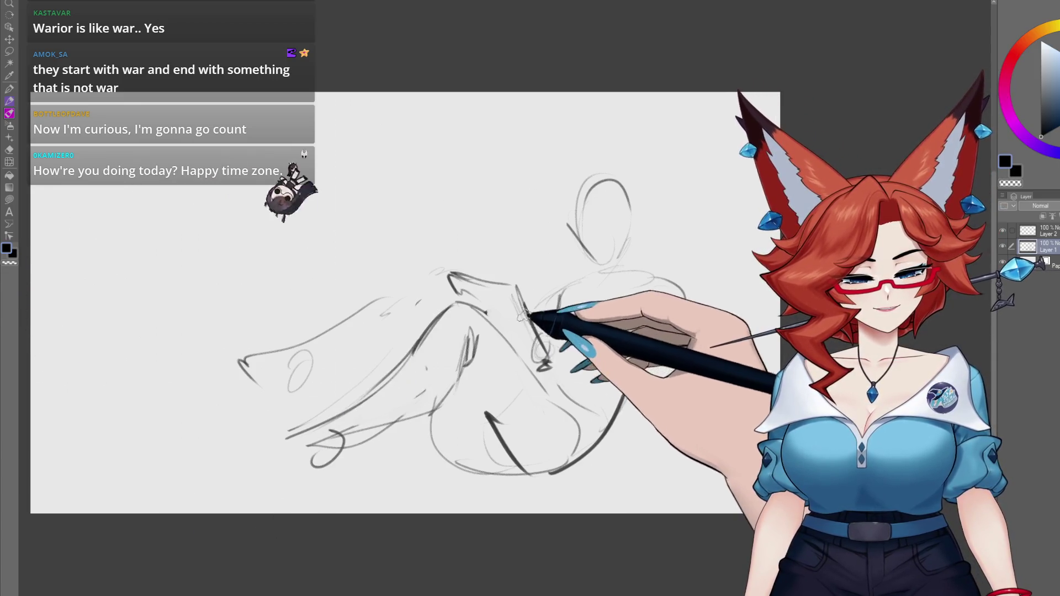
# Trace dark strokes over the bent leg, right side, hip and lower body.
pyautogui.moveTo(504, 284)
pyautogui.mouseDown()
pyautogui.moveTo(528, 286)
pyautogui.moveTo(566, 367)
pyautogui.moveTo(530, 370)
pyautogui.moveTo(555, 369)
pyautogui.mouseUp()
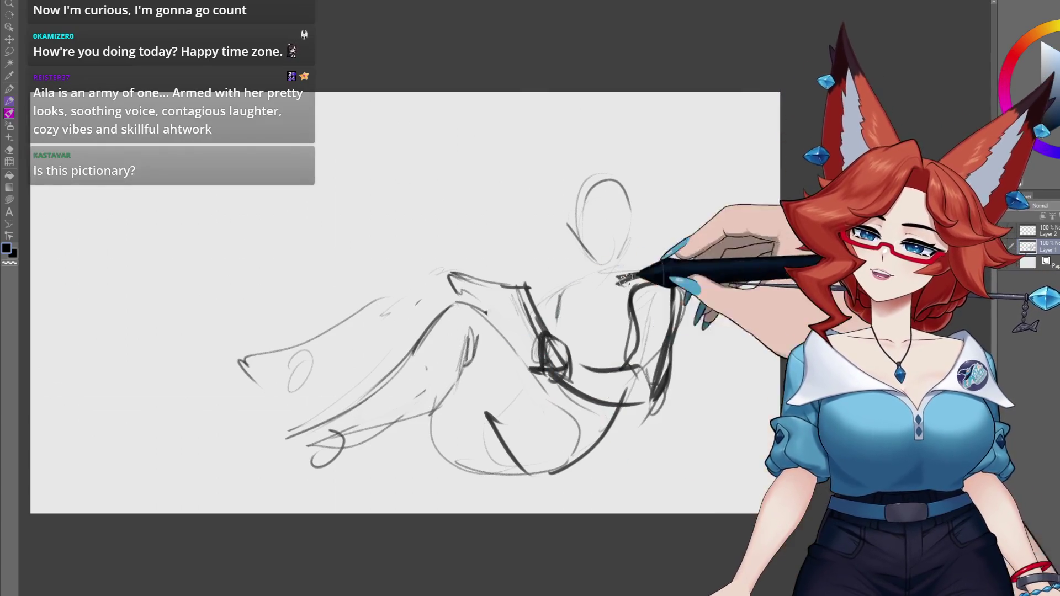
pyautogui.moveTo(627, 272); pyautogui.dragTo(671, 386)
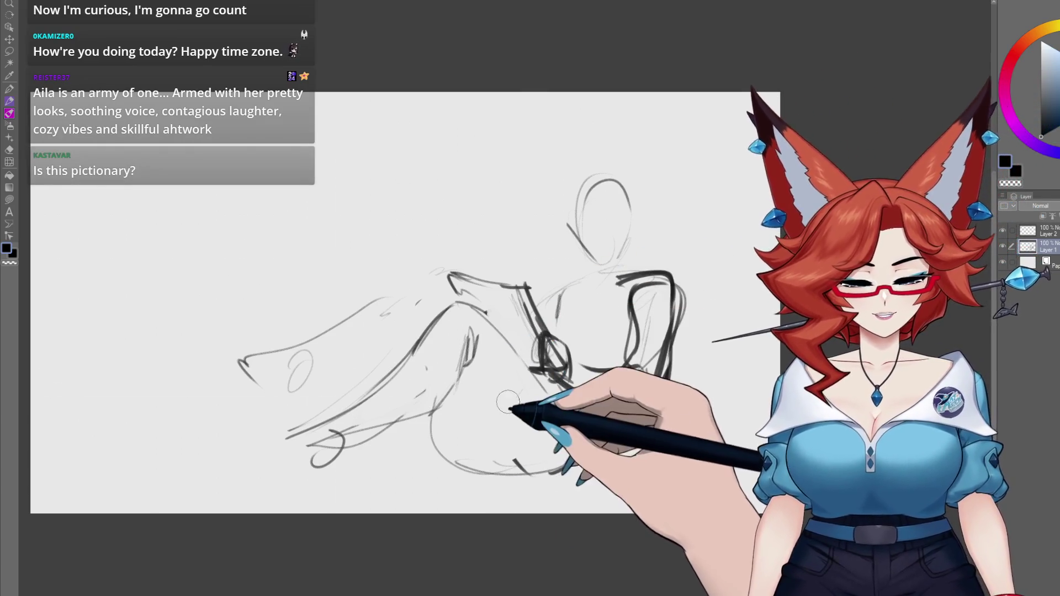
pyautogui.moveTo(456, 387); pyautogui.dragTo(479, 461)
pyautogui.moveTo(549, 473); pyautogui.dragTo(615, 424)
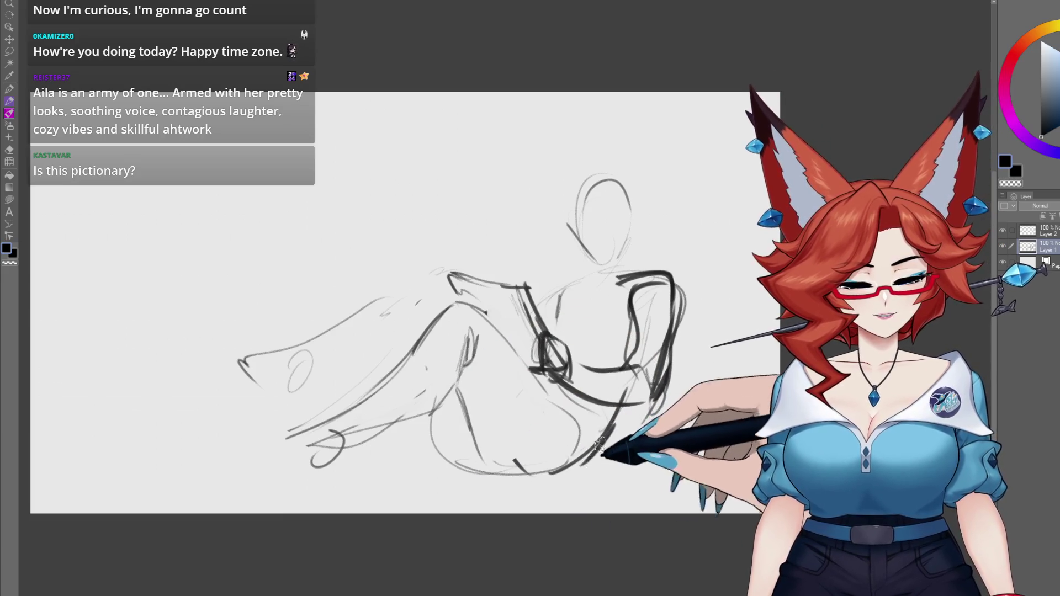
pyautogui.moveTo(461, 391); pyautogui.dragTo(502, 485)
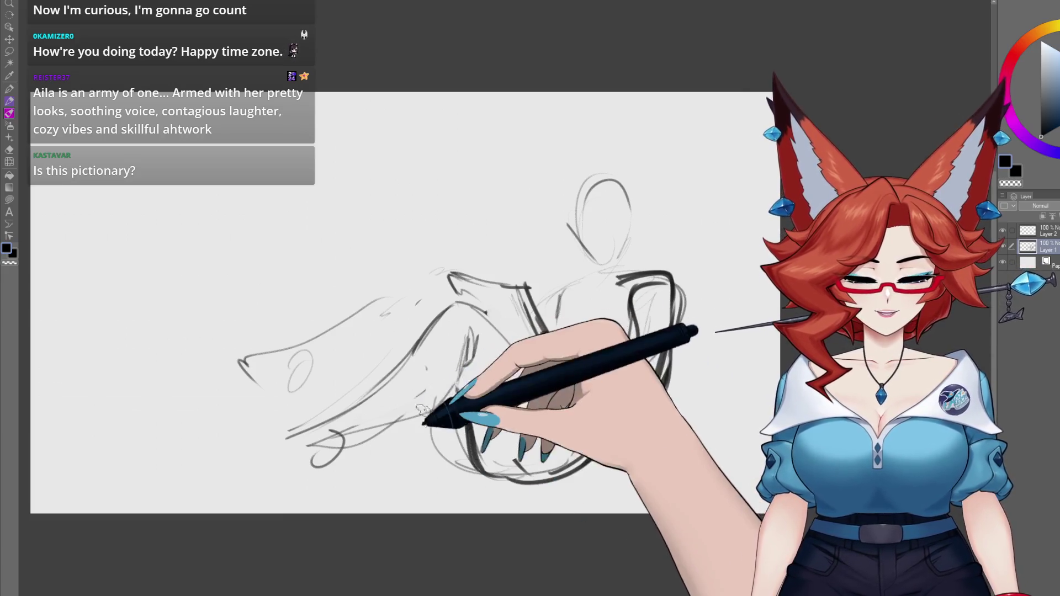
pyautogui.moveTo(543, 336)
pyautogui.mouseDown()
pyautogui.moveTo(569, 375)
pyautogui.moveTo(640, 365)
pyautogui.mouseUp()
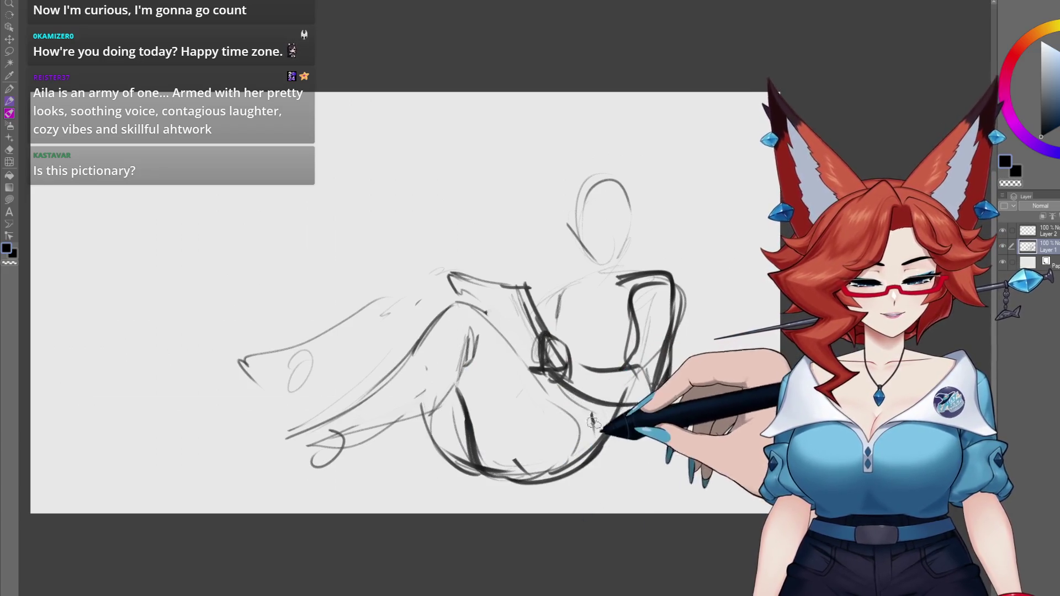
pyautogui.moveTo(513, 386)
pyautogui.mouseDown()
pyautogui.moveTo(546, 434)
pyautogui.moveTo(602, 420)
pyautogui.mouseUp()
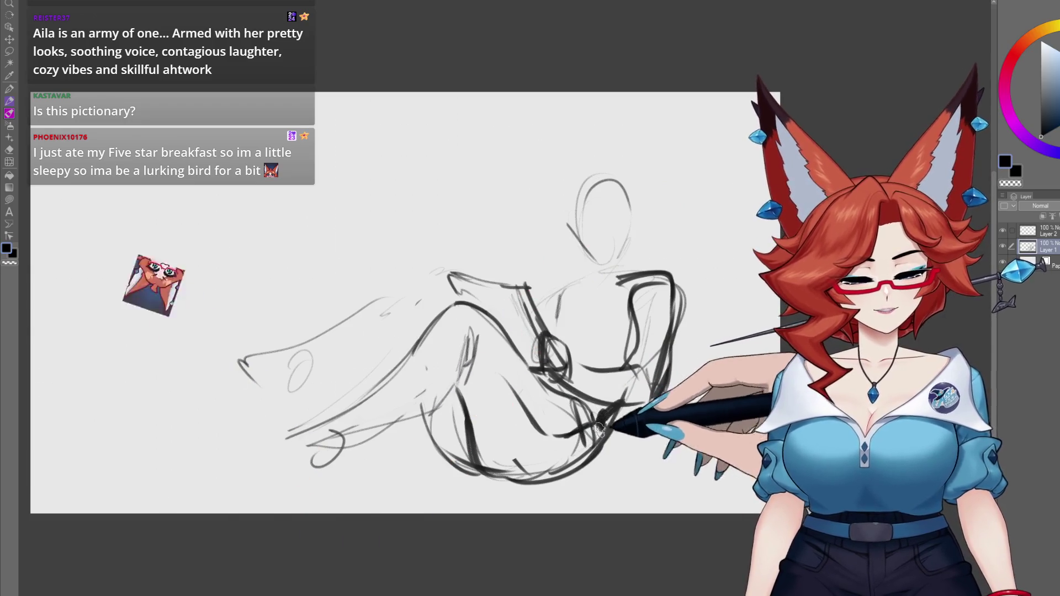
# Draw the lower-left curve, tail arch, bottom curve and an ear atop the head.
pyautogui.moveTo(389, 460)
pyautogui.mouseDown()
pyautogui.moveTo(317, 490)
pyautogui.moveTo(229, 488)
pyautogui.mouseUp()
pyautogui.moveTo(99, 469); pyautogui.dragTo(176, 466)
pyautogui.moveTo(441, 458); pyautogui.dragTo(570, 483)
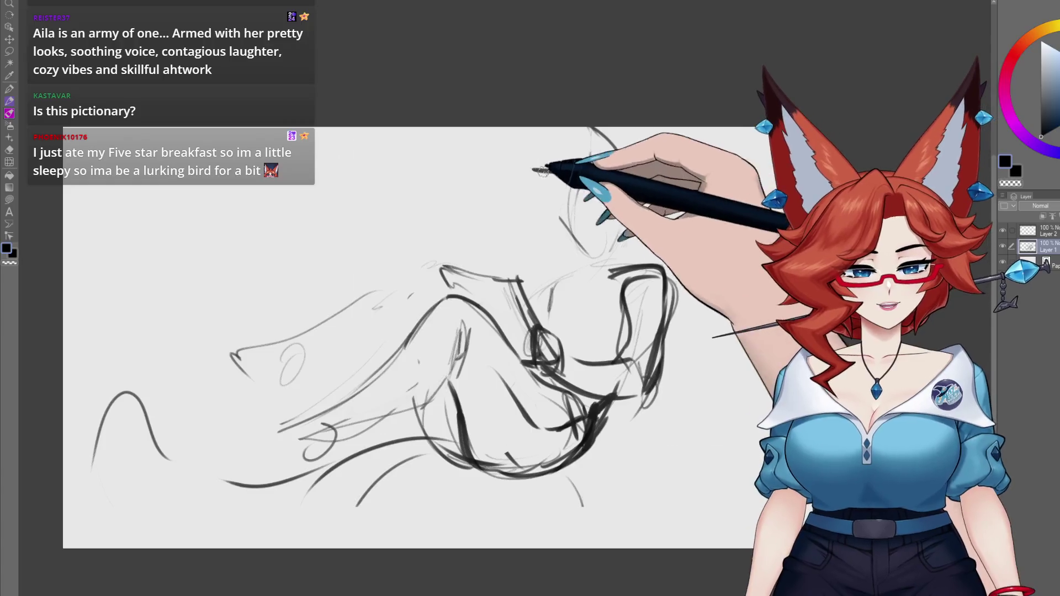
pyautogui.moveTo(499, 135); pyautogui.dragTo(544, 204)
pyautogui.moveTo(591, 166); pyautogui.dragTo(634, 189)
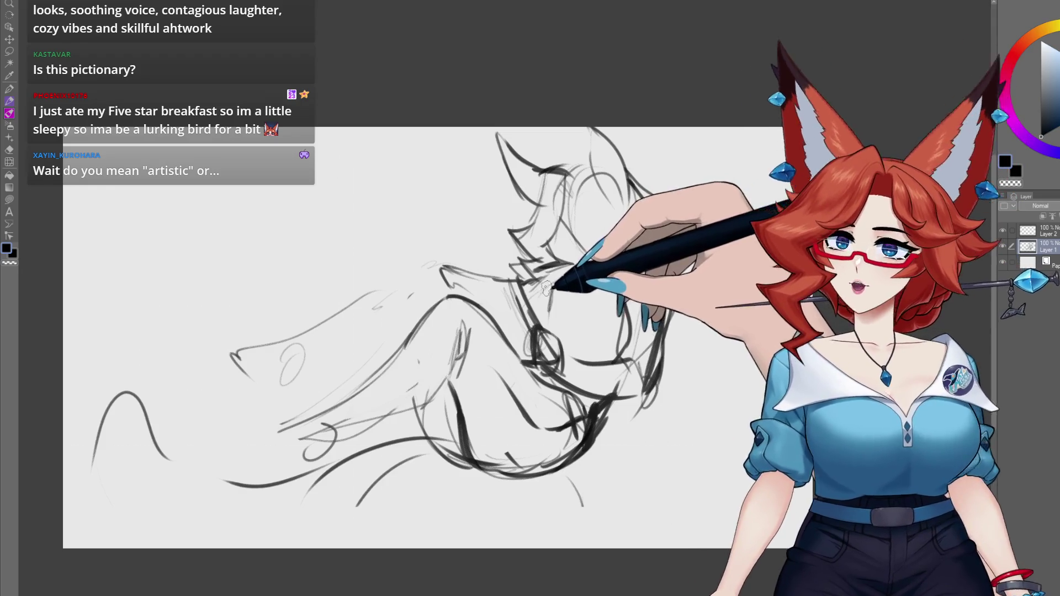
# Pan the canvas in small nudges to frame the figure's head area.
pyautogui.moveTo(553, 289); pyautogui.dragTo(559, 288)
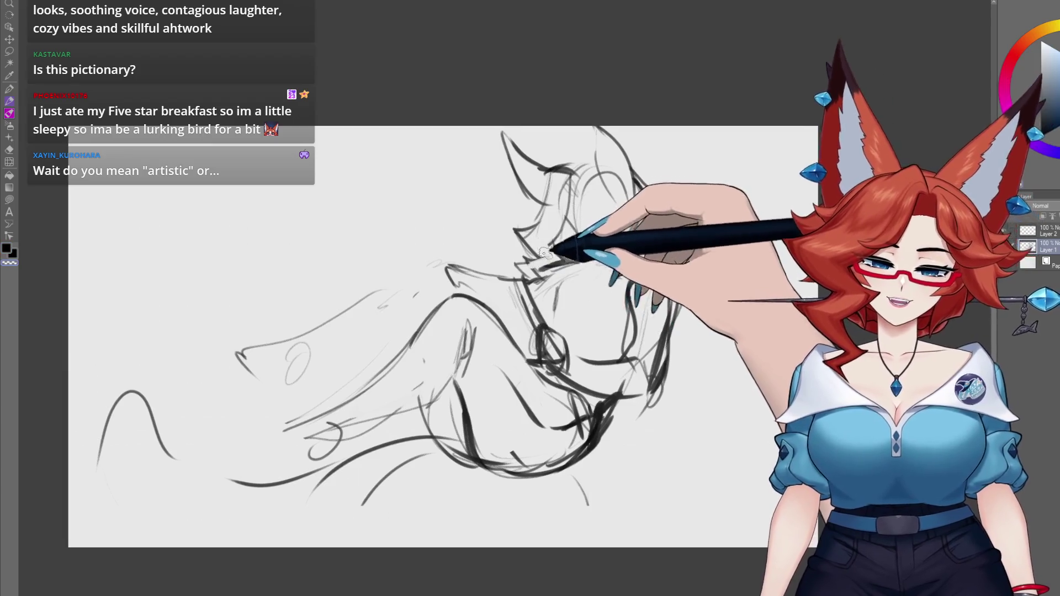
pyautogui.moveTo(571, 237); pyautogui.dragTo(567, 235)
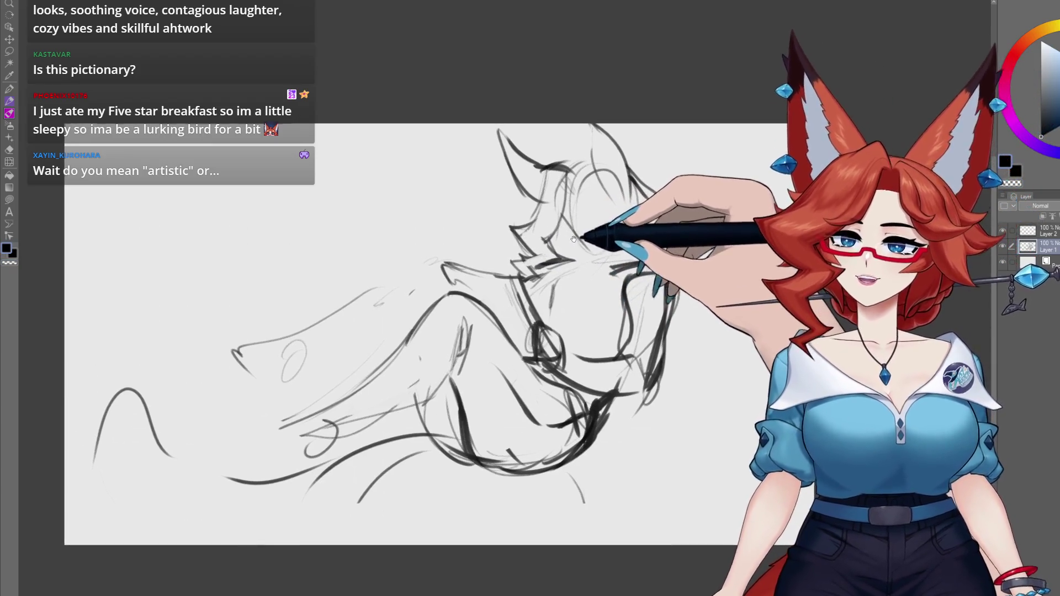
pyautogui.moveTo(618, 409); pyautogui.dragTo(623, 411)
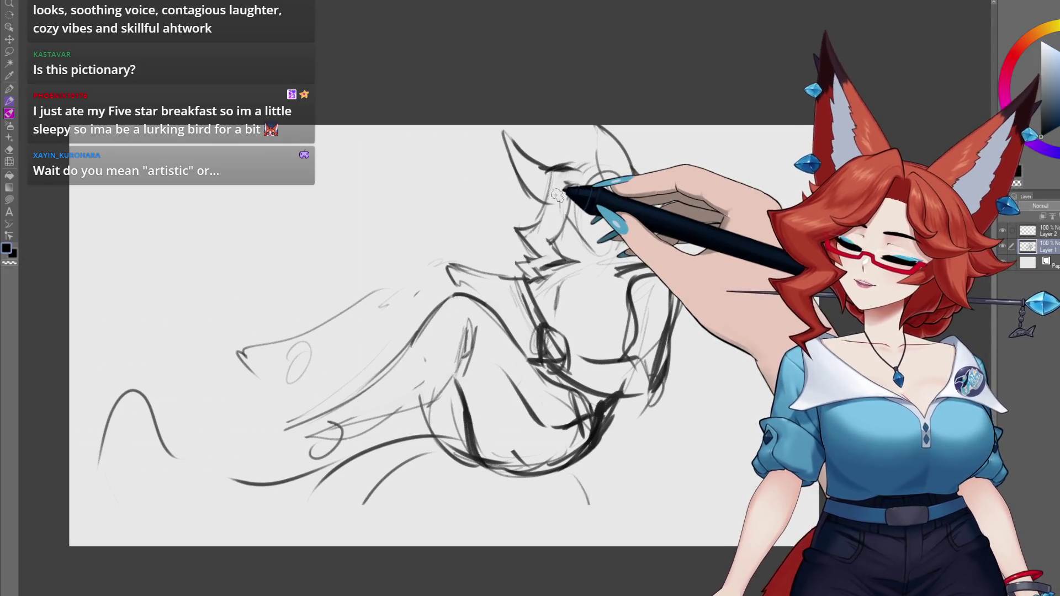
pyautogui.moveTo(659, 430)
pyautogui.mouseDown()
pyautogui.moveTo(626, 399)
pyautogui.moveTo(630, 408)
pyautogui.mouseUp()
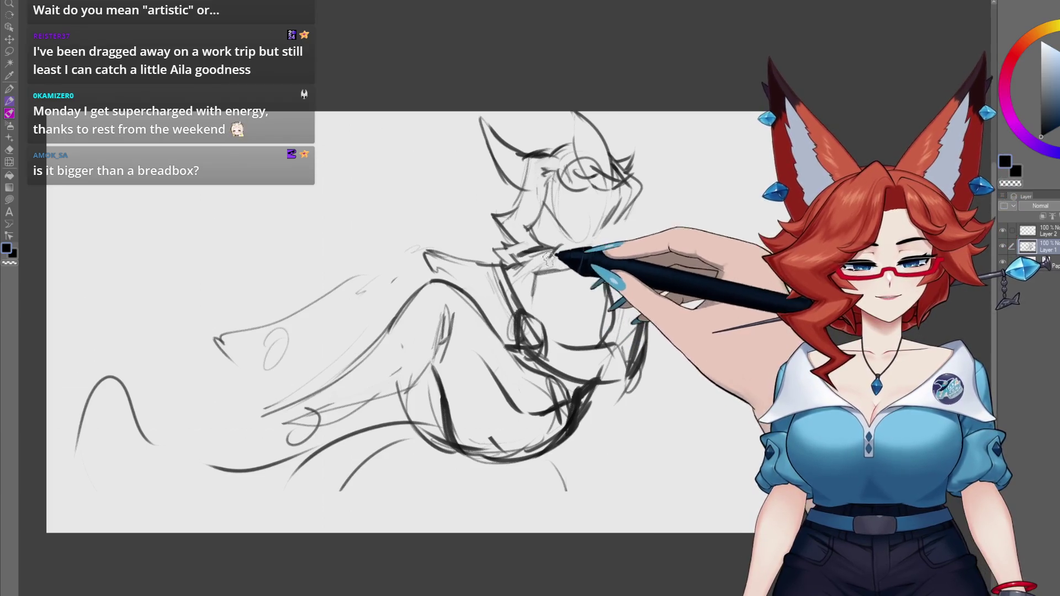
# Ink sleeve loops around the bent arm and erase stray marks by the cuff.
pyautogui.moveTo(544, 267); pyautogui.dragTo(576, 329)
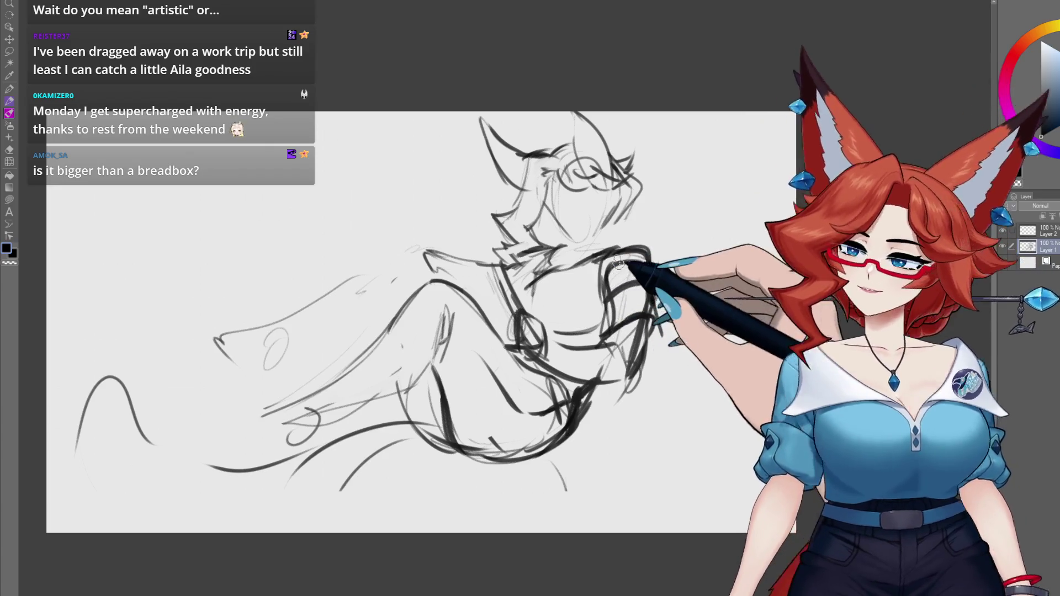
pyautogui.press('c')
pyautogui.moveTo(604, 270); pyautogui.dragTo(628, 274)
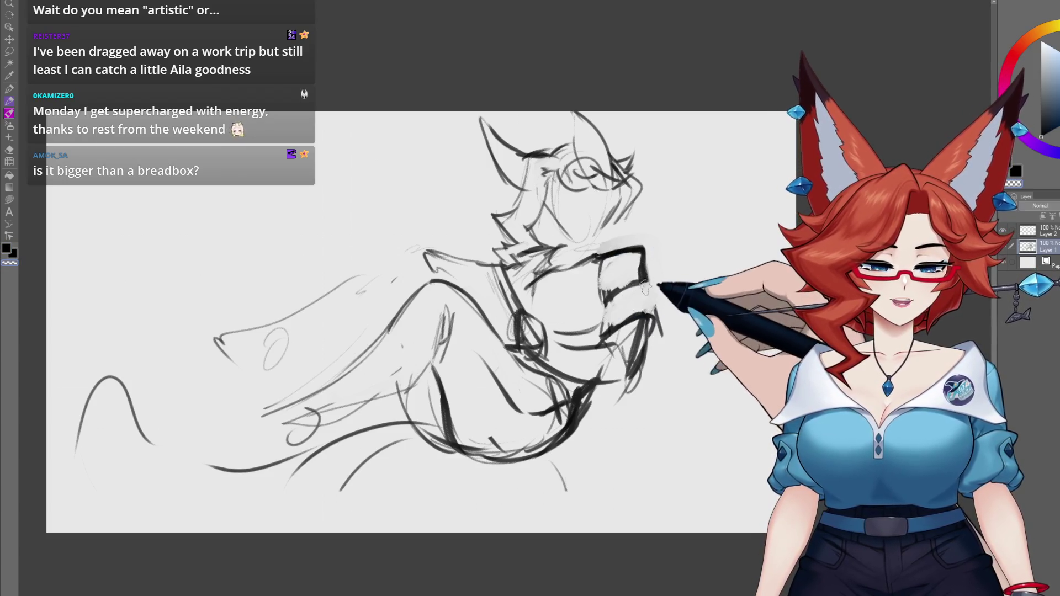
pyautogui.moveTo(675, 278); pyautogui.dragTo(648, 276)
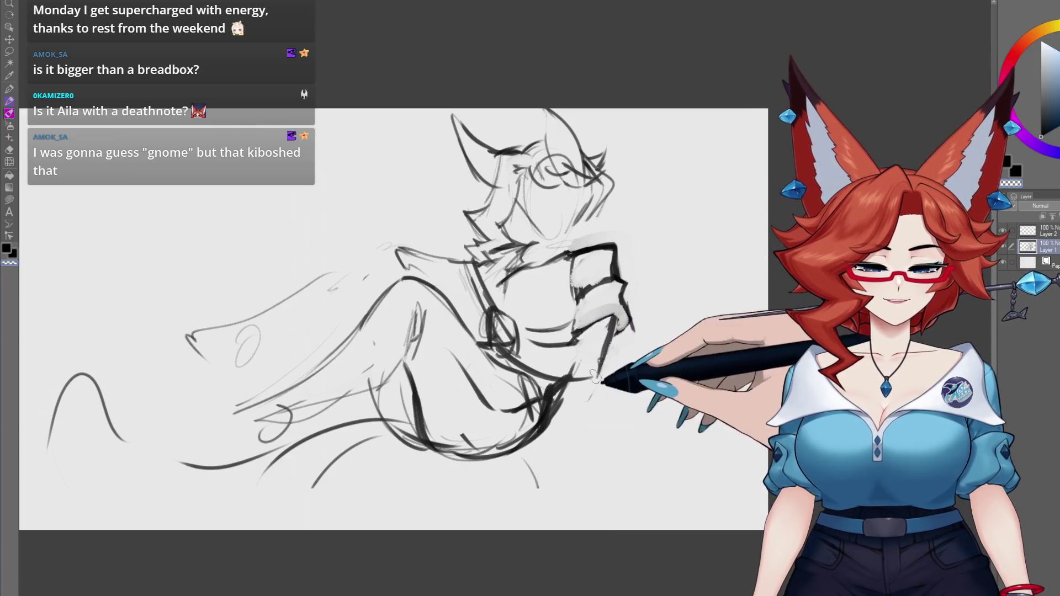
pyautogui.moveTo(594, 377); pyautogui.dragTo(607, 336)
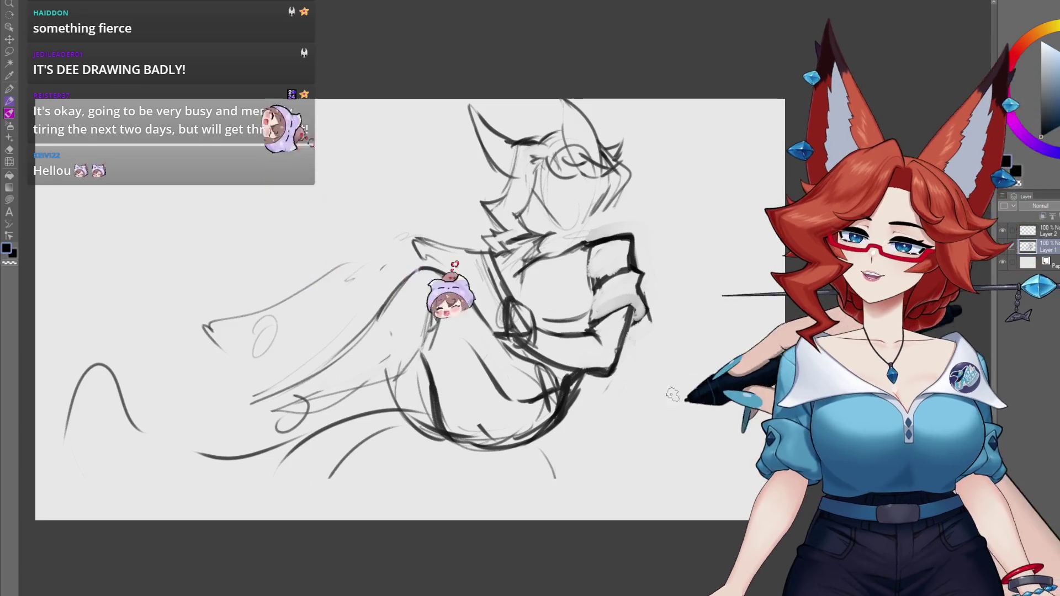
# Ink bold dark lines over the lower body curve, the arm and the lower torso.
pyautogui.moveTo(599, 411)
pyautogui.mouseDown()
pyautogui.moveTo(596, 374)
pyautogui.moveTo(579, 362)
pyautogui.mouseUp()
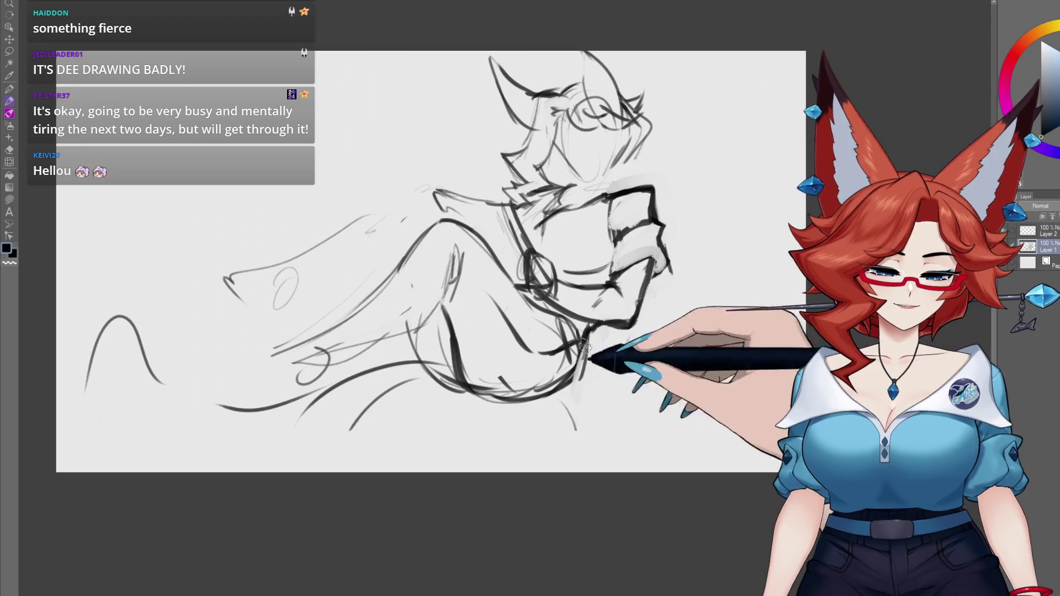
pyautogui.moveTo(483, 398); pyautogui.dragTo(595, 328)
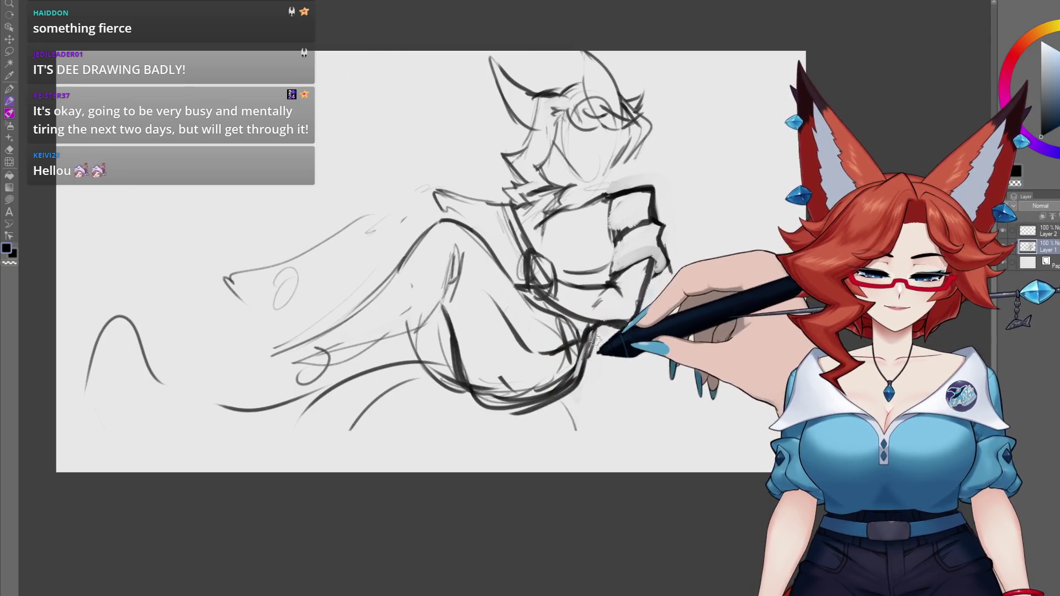
pyautogui.moveTo(585, 364); pyautogui.dragTo(497, 387)
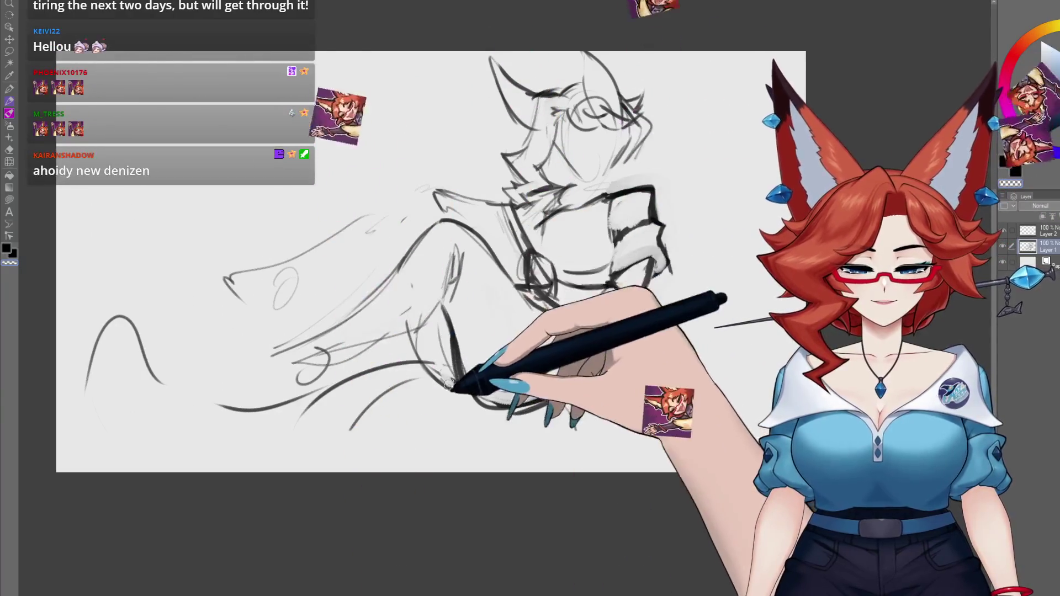
pyautogui.moveTo(448, 383)
pyautogui.mouseDown()
pyautogui.moveTo(591, 343)
pyautogui.moveTo(497, 383)
pyautogui.mouseUp()
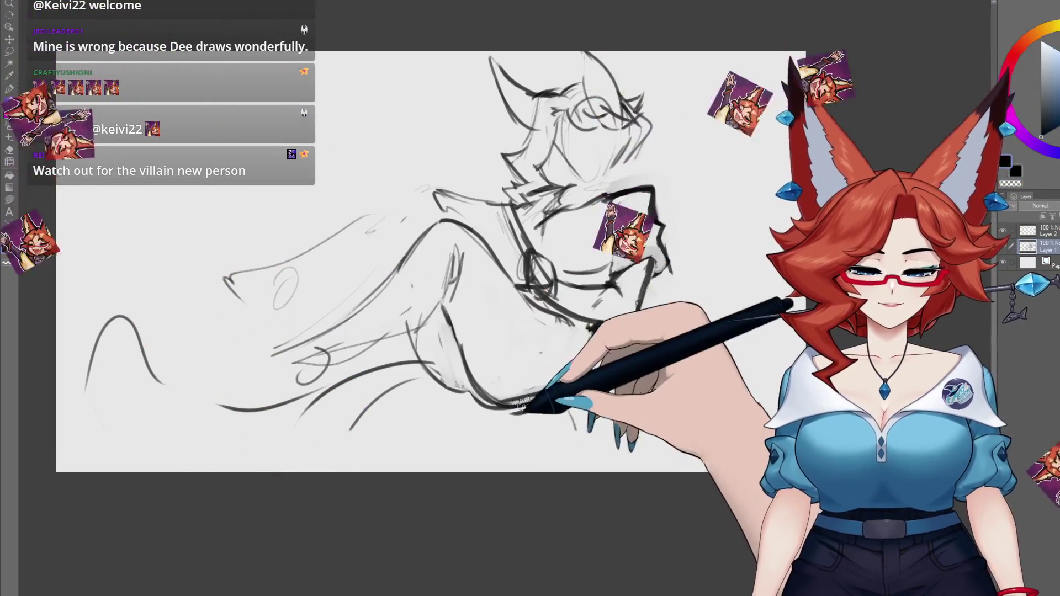
pyautogui.moveTo(521, 405)
pyautogui.mouseDown()
pyautogui.moveTo(497, 391)
pyautogui.moveTo(560, 314)
pyautogui.moveTo(469, 232)
pyautogui.moveTo(497, 248)
pyautogui.moveTo(563, 355)
pyautogui.moveTo(500, 293)
pyautogui.moveTo(570, 363)
pyautogui.mouseUp()
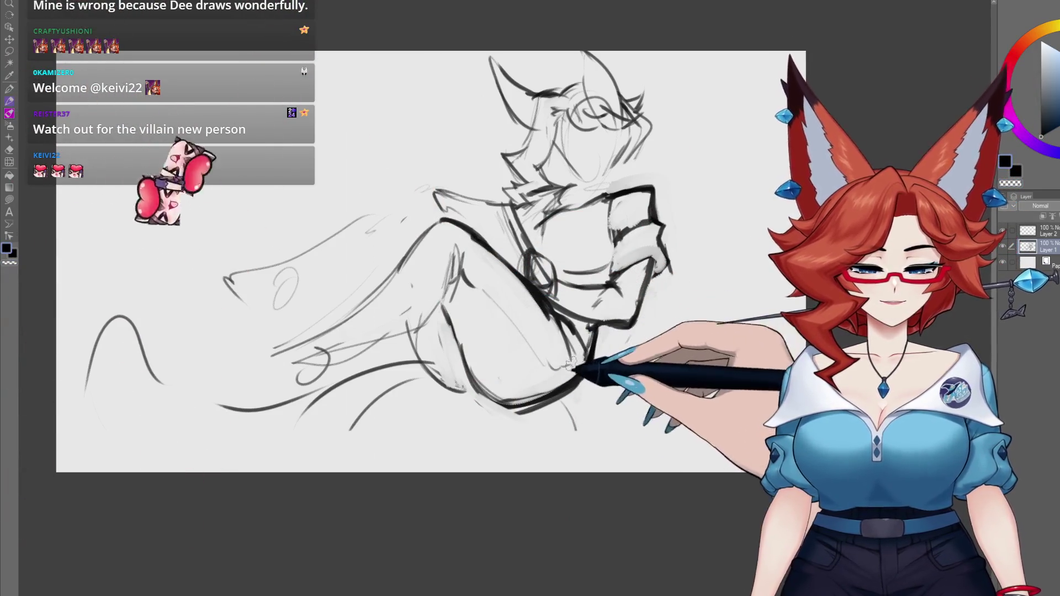
pyautogui.moveTo(570, 363)
pyautogui.mouseDown()
pyautogui.moveTo(595, 325)
pyautogui.moveTo(585, 343)
pyautogui.mouseUp()
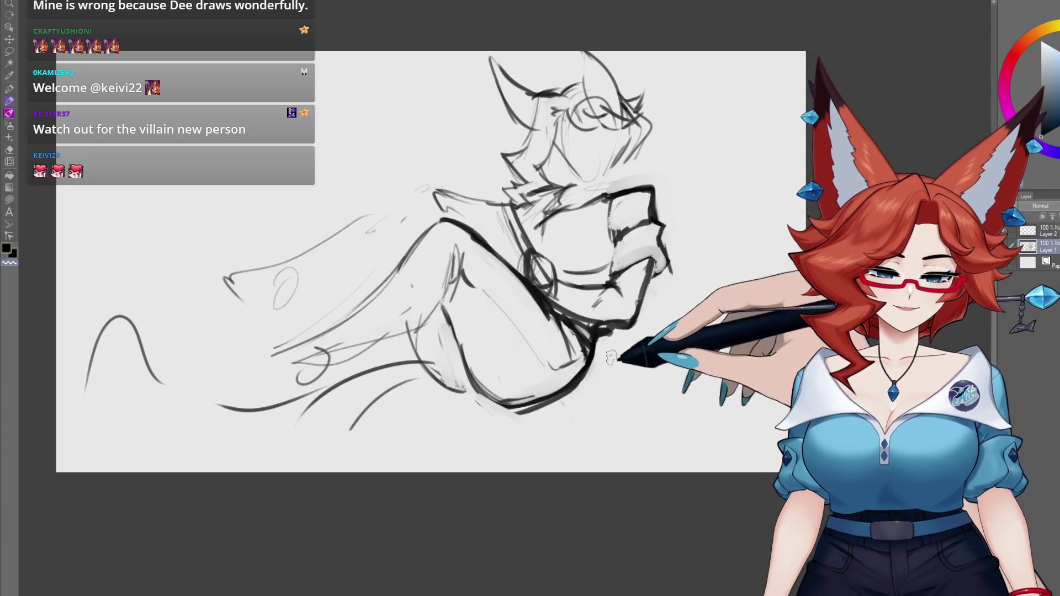
pyautogui.moveTo(603, 316); pyautogui.dragTo(468, 356)
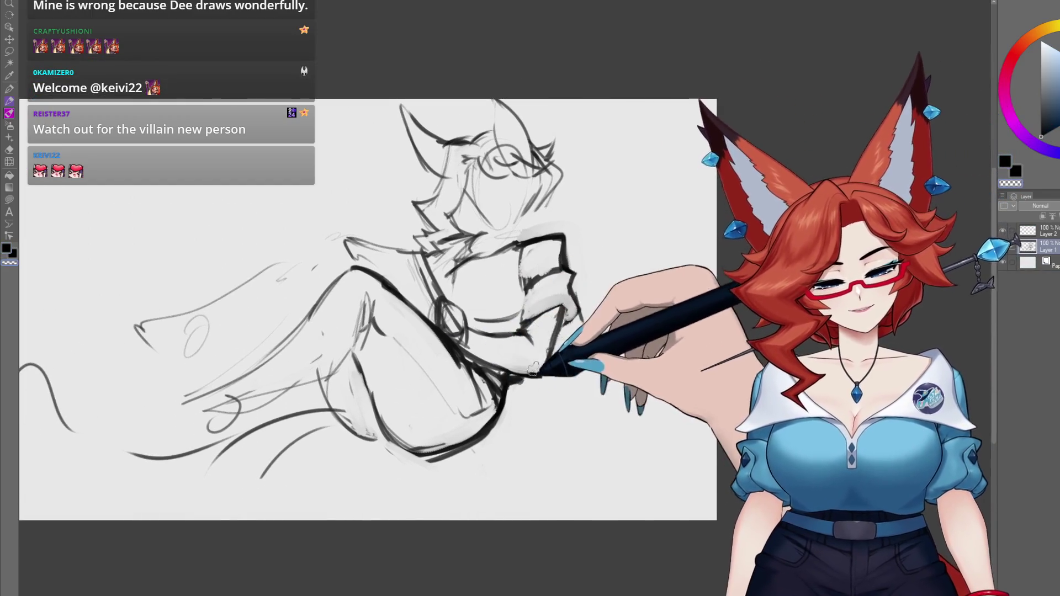
pyautogui.moveTo(587, 329); pyautogui.dragTo(640, 324)
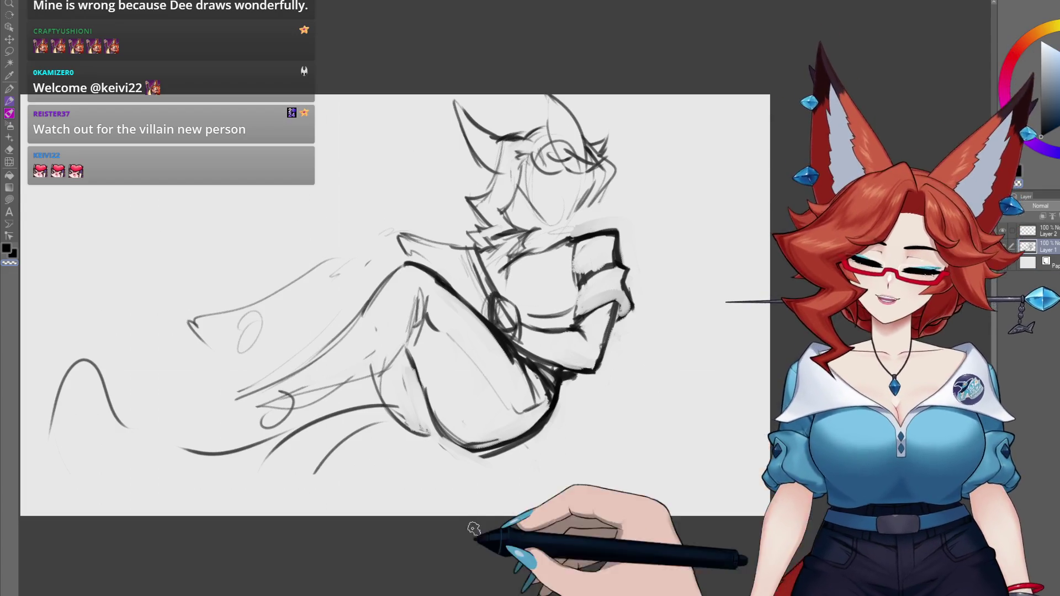
pyautogui.moveTo(563, 447); pyautogui.dragTo(563, 463)
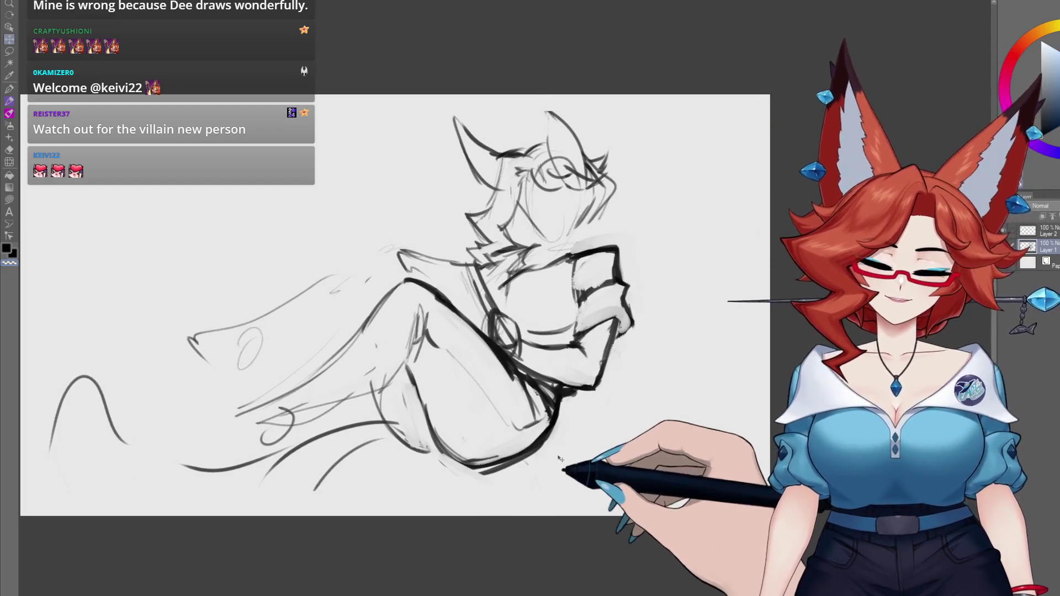
# Zoom in on the head and lasso-select the whole head sketch.
pyautogui.moveTo(570, 286); pyautogui.dragTo(567, 315)
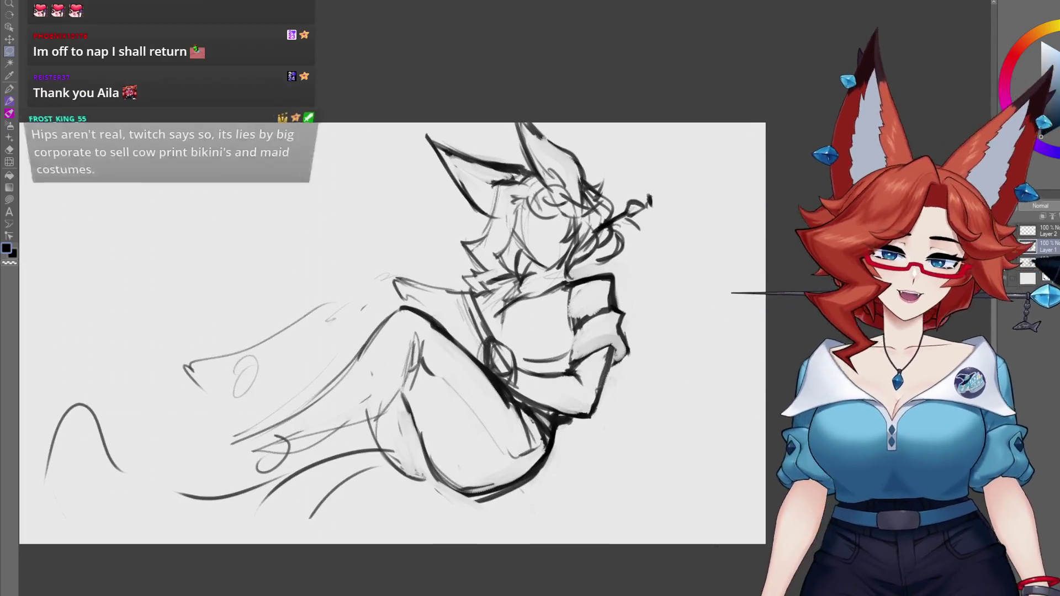
pyautogui.scroll(2, 689, 301)
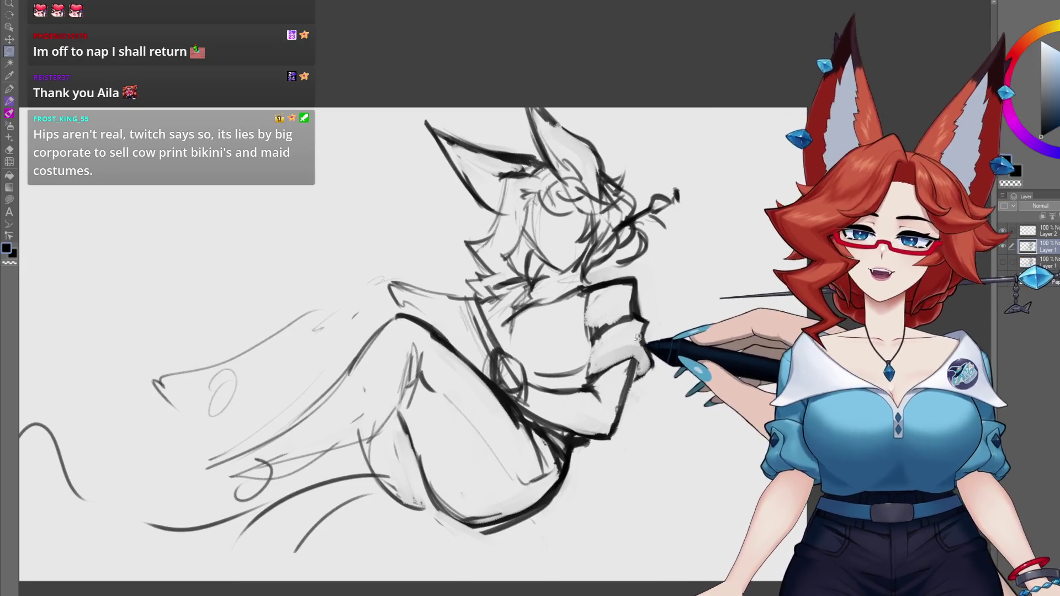
pyautogui.moveTo(648, 294); pyautogui.dragTo(667, 309)
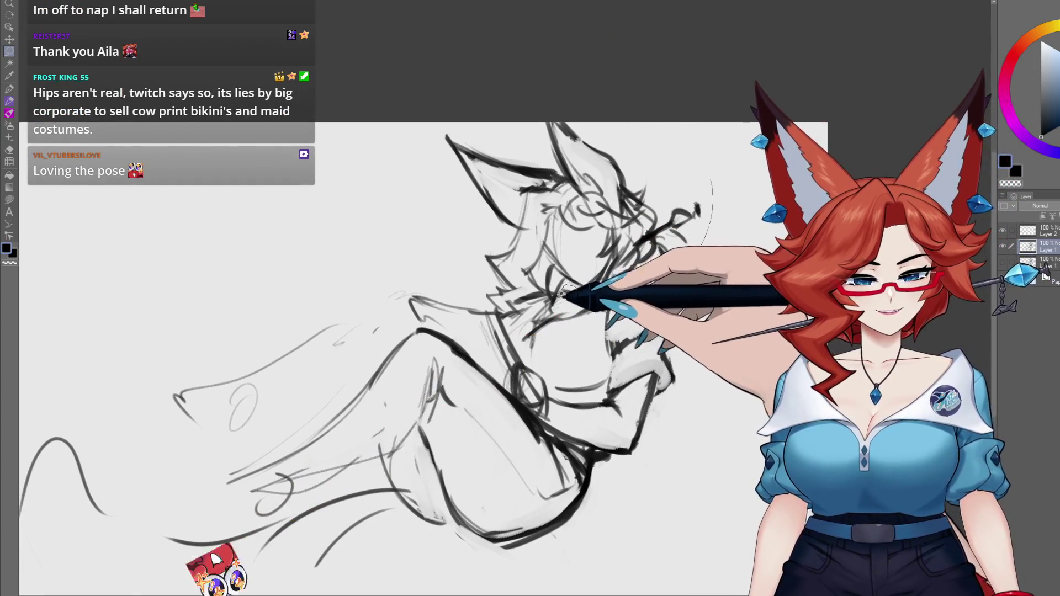
pyautogui.moveTo(527, 312); pyautogui.dragTo(701, 228)
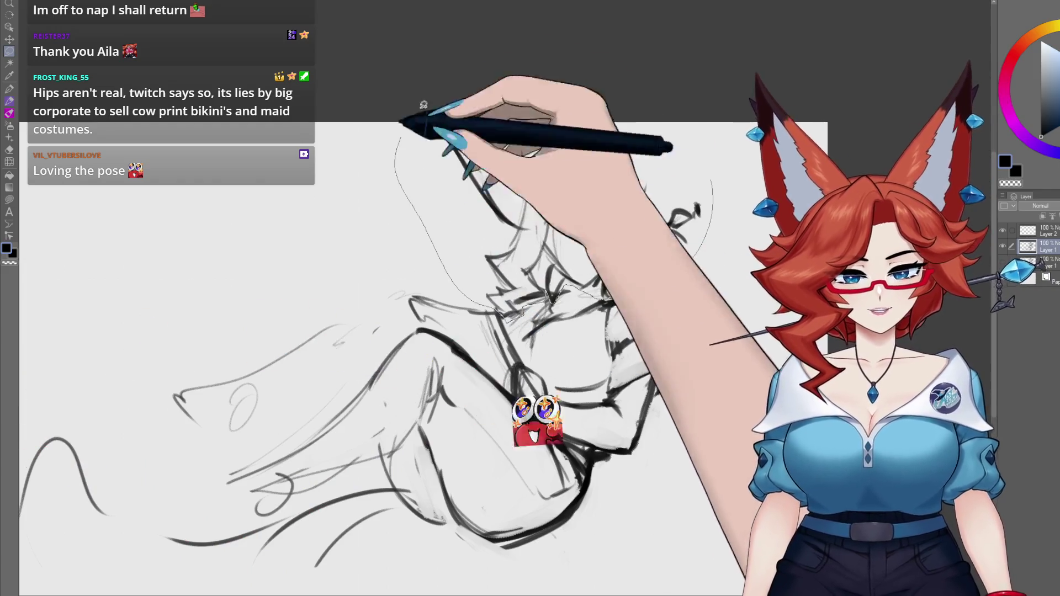
# Move the selected head slightly left and deselect it.
pyautogui.press('k')
pyautogui.moveTo(628, 315); pyautogui.dragTo(609, 314)
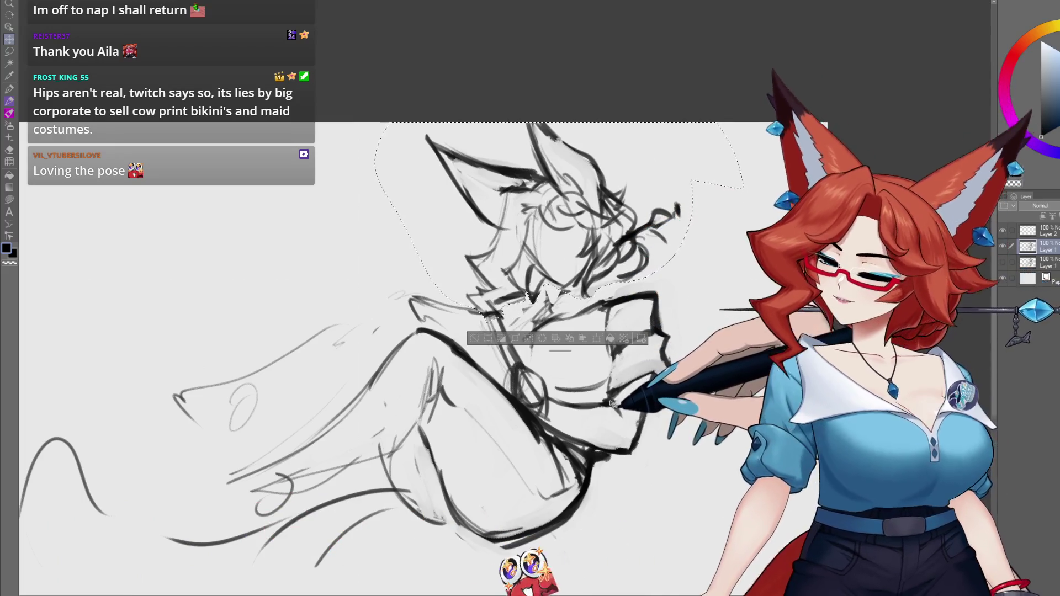
pyautogui.hotkey('ctrl', 'd')
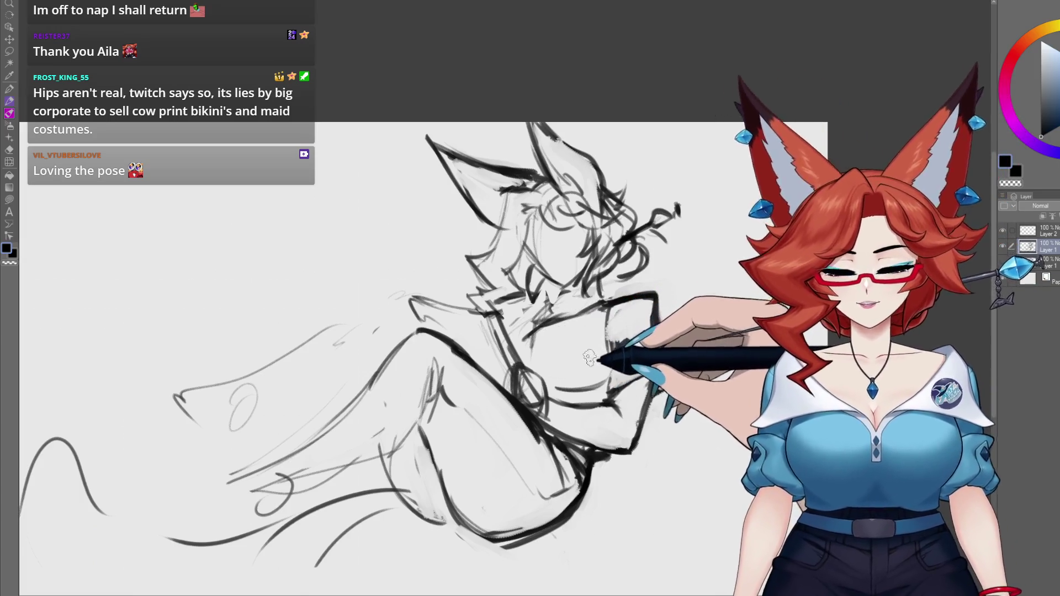
# Draw zigzag fur strokes at the figure's lower left, then pan toward the head.
pyautogui.moveTo(319, 406); pyautogui.dragTo(345, 348)
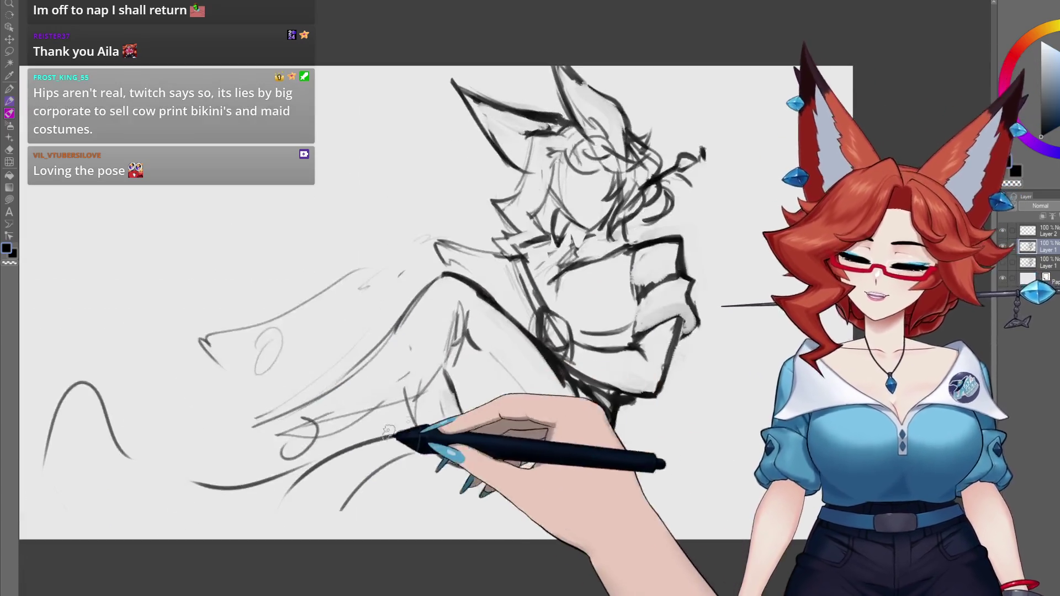
pyautogui.moveTo(292, 399)
pyautogui.mouseDown()
pyautogui.moveTo(338, 433)
pyautogui.moveTo(375, 411)
pyautogui.mouseUp()
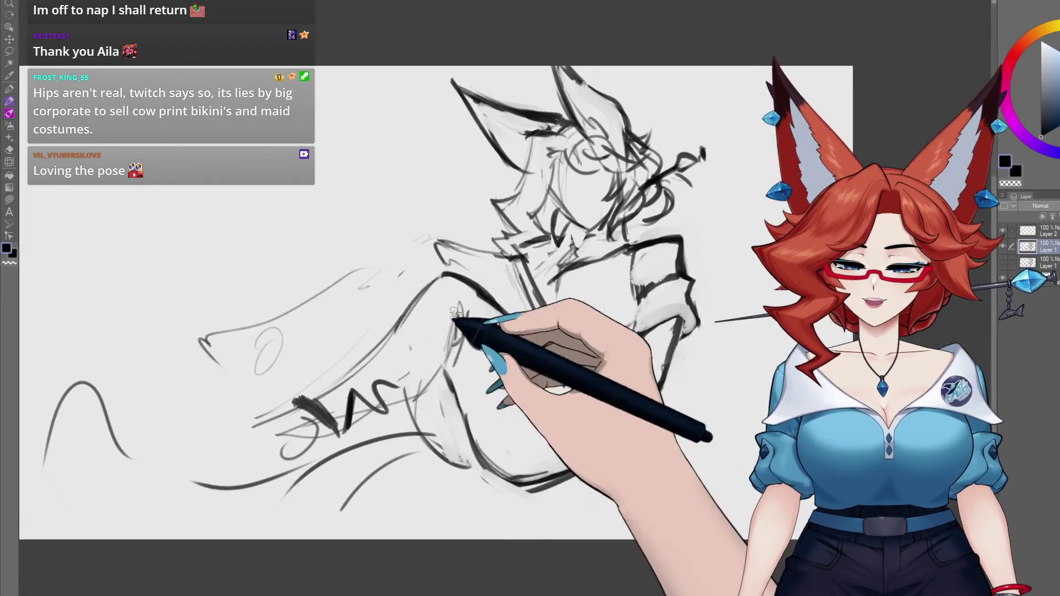
pyautogui.moveTo(462, 360); pyautogui.dragTo(436, 347)
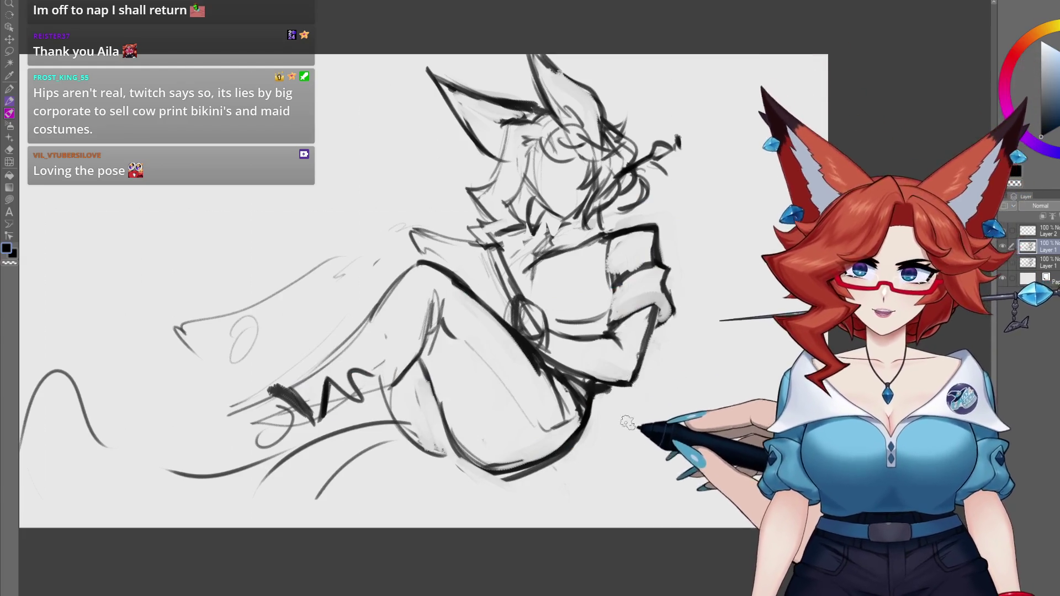
pyautogui.moveTo(589, 443); pyautogui.dragTo(596, 413)
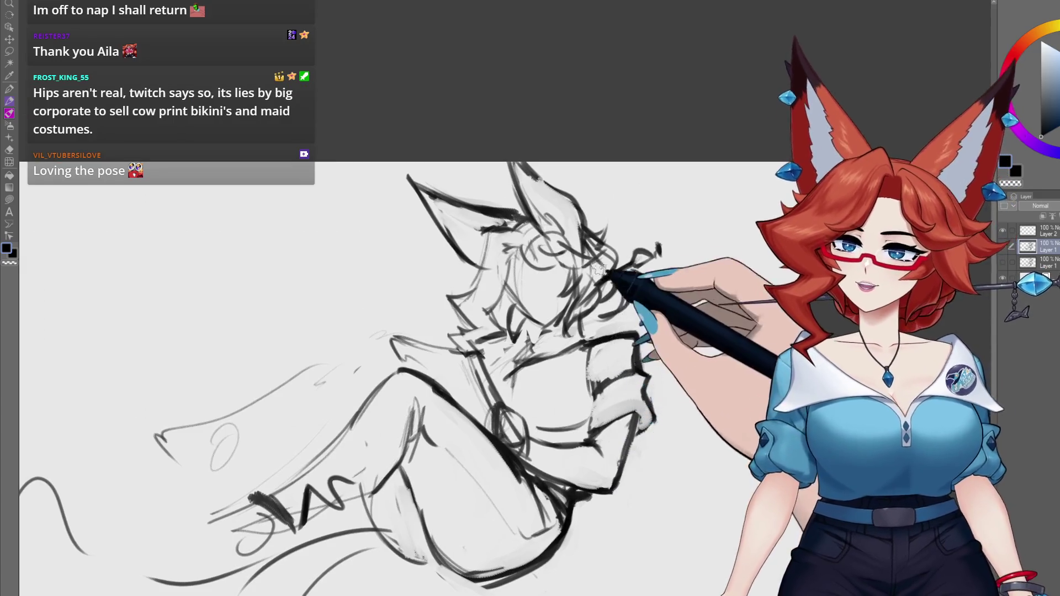
pyautogui.moveTo(571, 263); pyautogui.dragTo(547, 248)
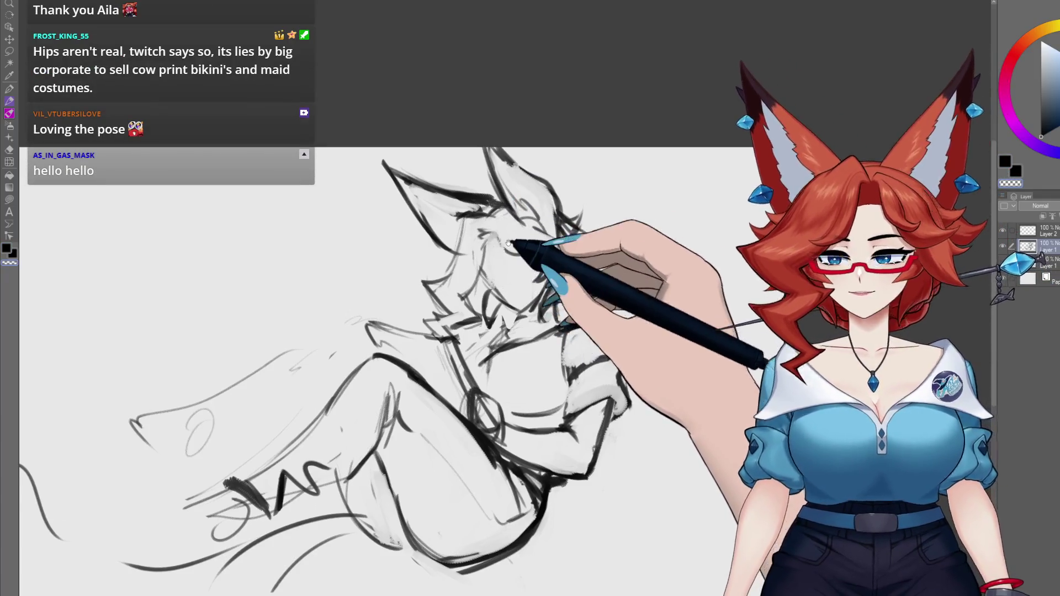
pyautogui.moveTo(516, 243); pyautogui.dragTo(487, 219)
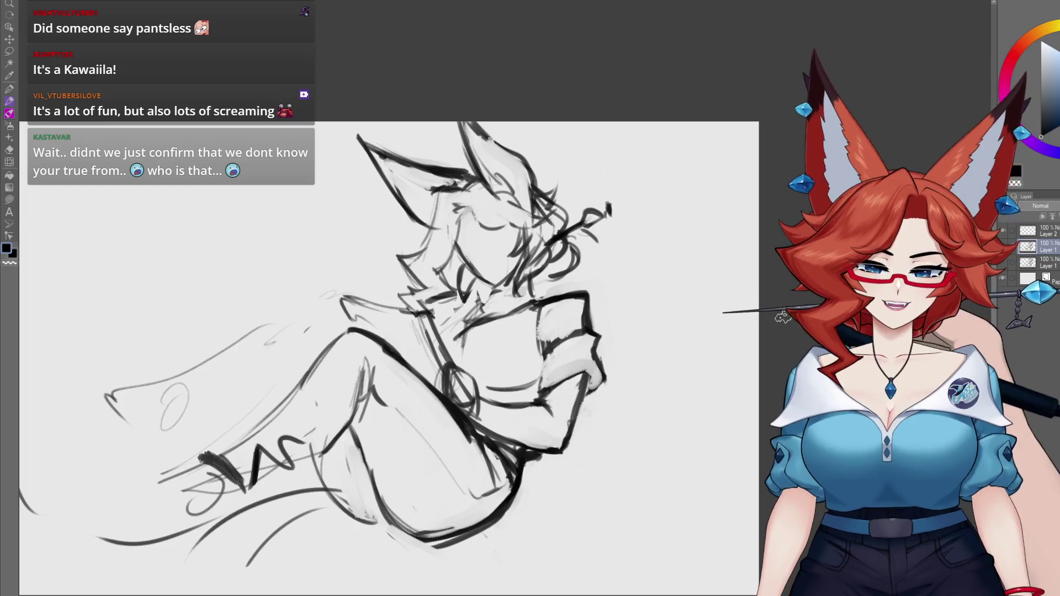
pyautogui.moveTo(528, 354)
pyautogui.mouseDown()
pyautogui.moveTo(539, 432)
pyautogui.moveTo(562, 380)
pyautogui.mouseUp()
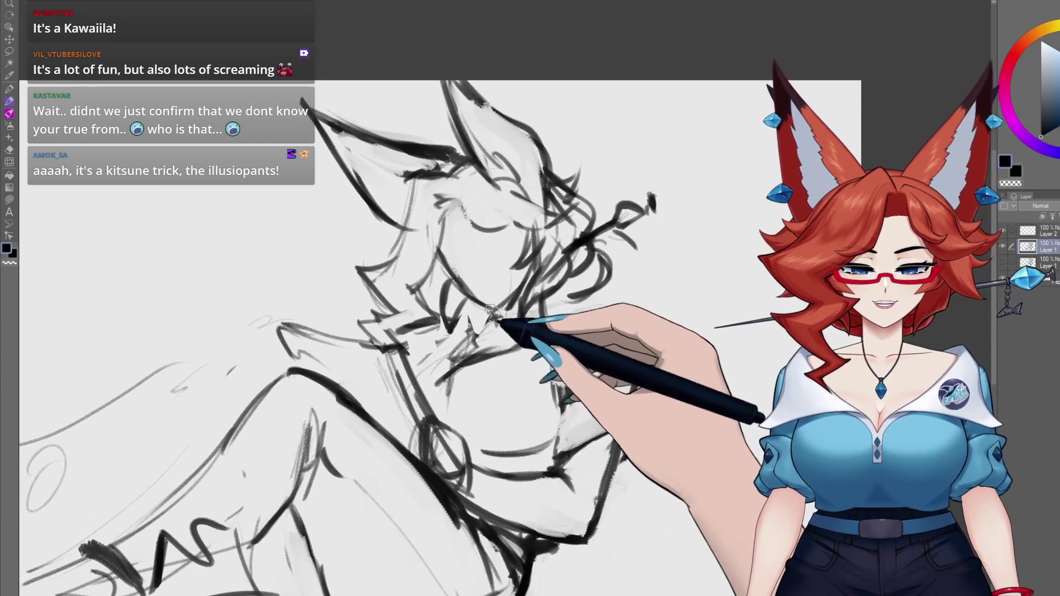
pyautogui.moveTo(510, 291); pyautogui.dragTo(454, 335)
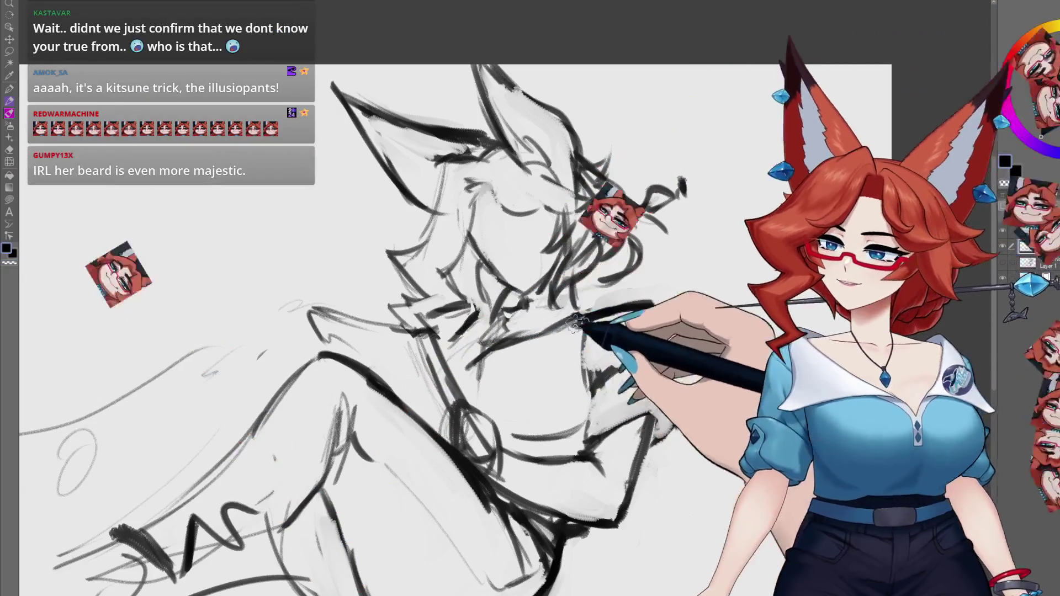
pyautogui.moveTo(671, 350)
pyautogui.mouseDown()
pyautogui.moveTo(638, 359)
pyautogui.moveTo(640, 370)
pyautogui.mouseUp()
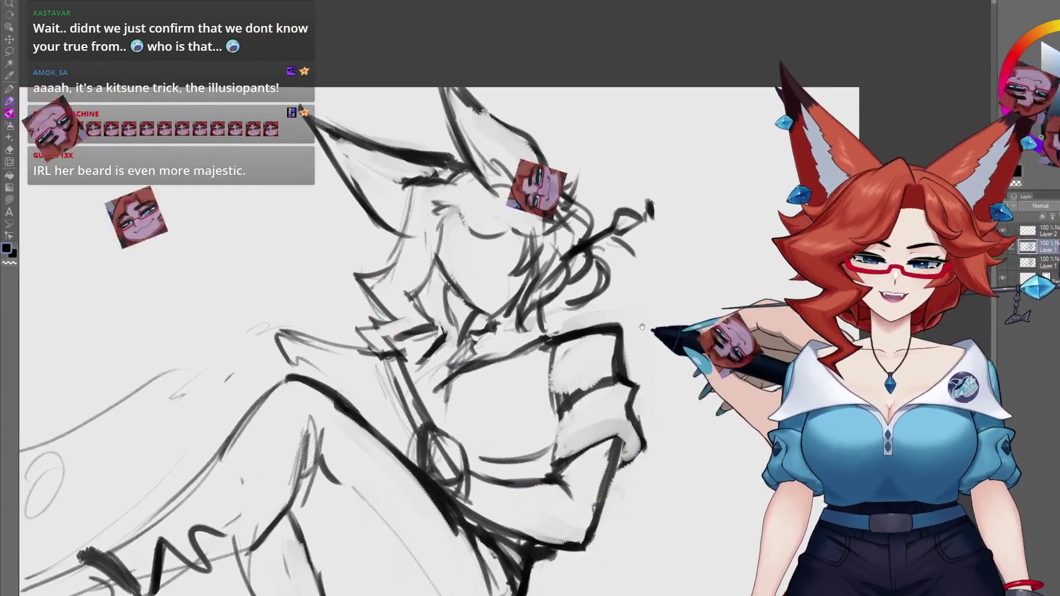
pyautogui.moveTo(642, 327); pyautogui.dragTo(654, 338)
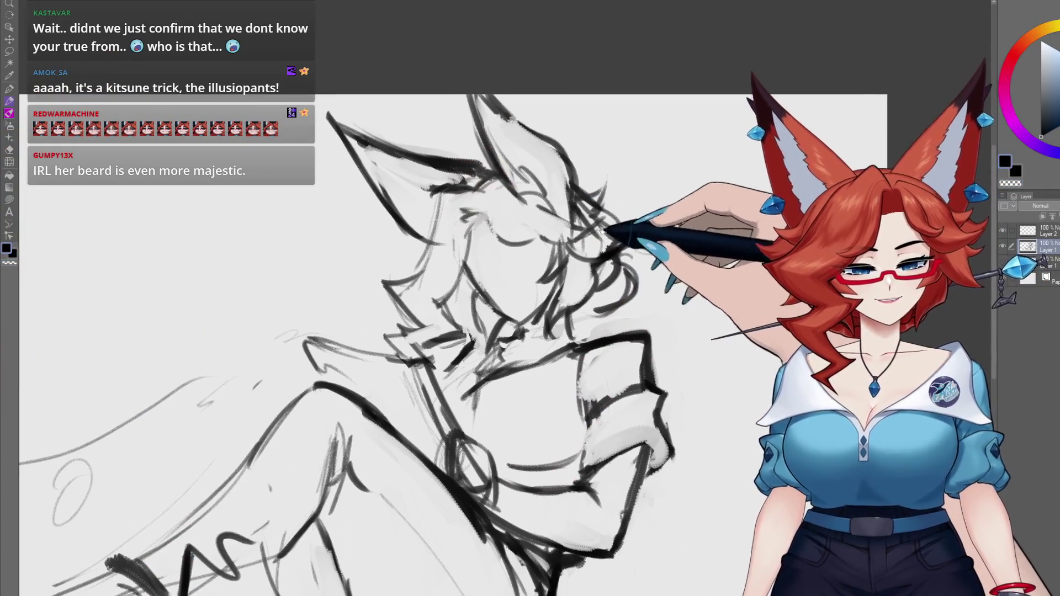
pyautogui.moveTo(455, 284); pyautogui.dragTo(483, 262)
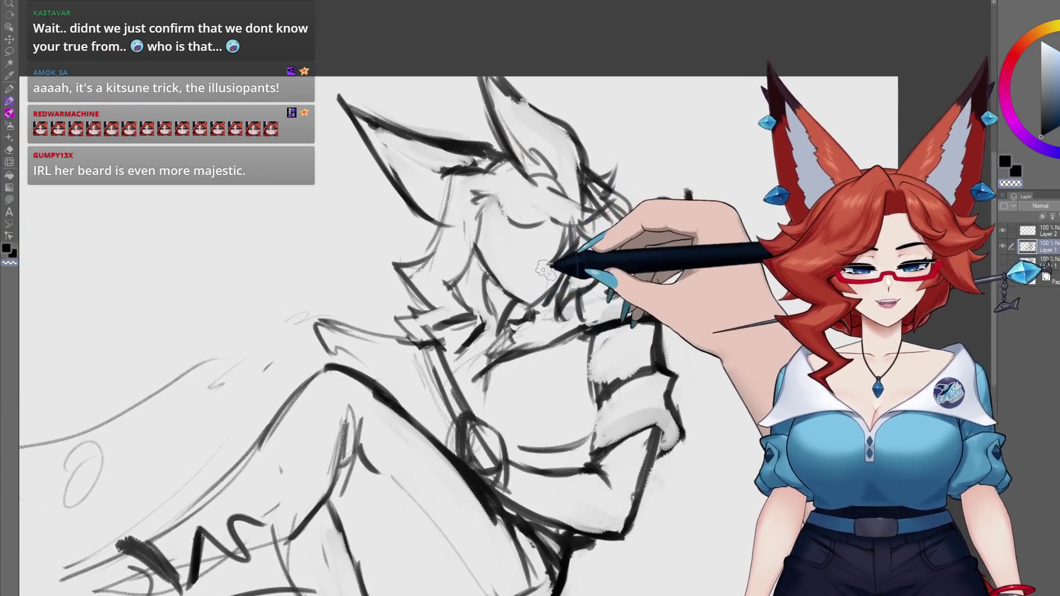
pyautogui.scroll(-5, 606, 370)
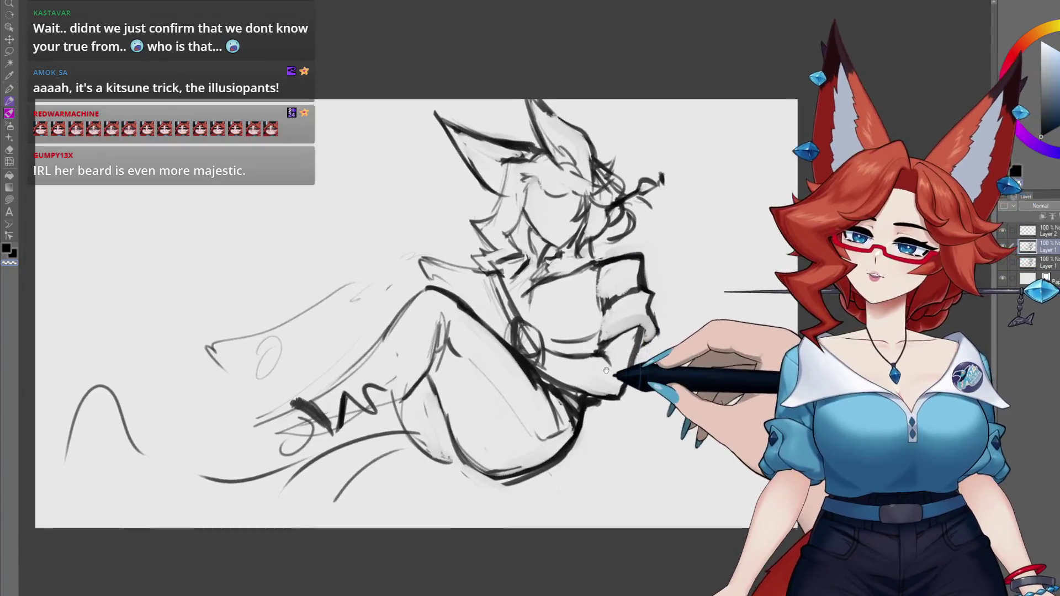
pyautogui.scroll(2, 606, 371)
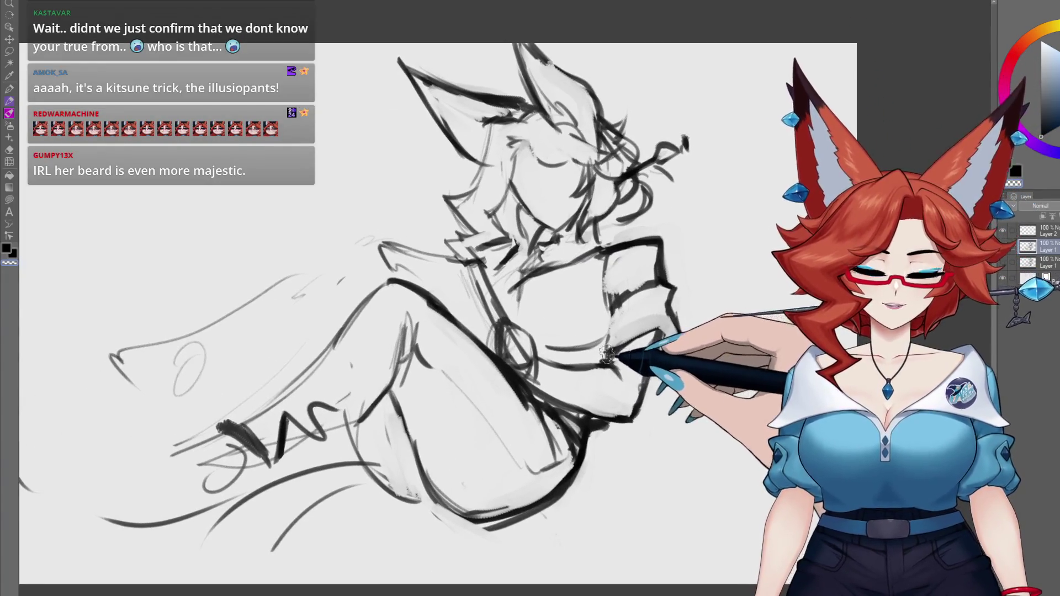
# Add a dark line along the head's left side and a stroke along the collar.
pyautogui.moveTo(502, 323); pyautogui.dragTo(545, 351)
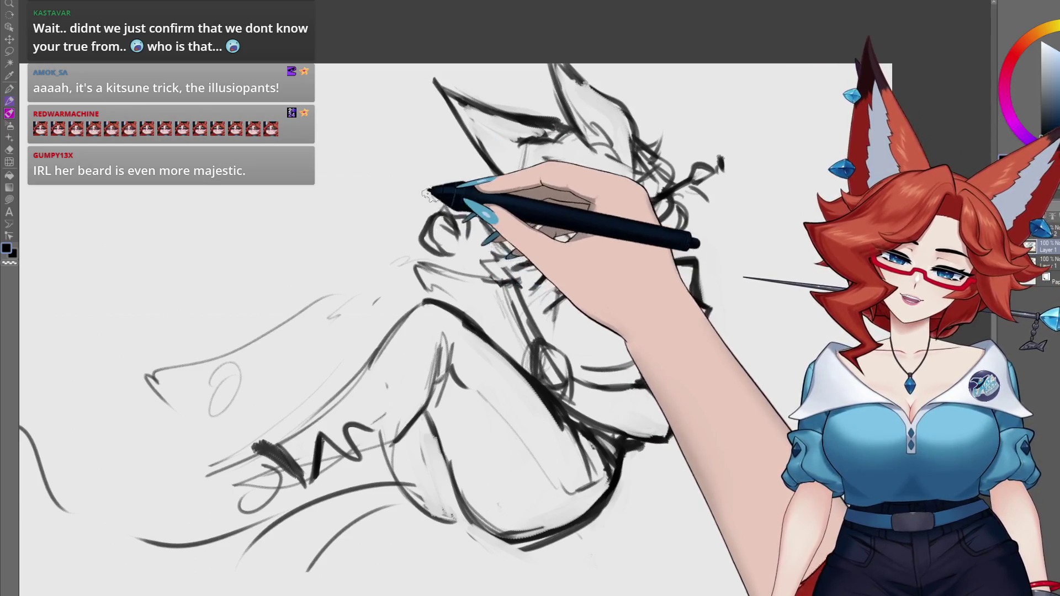
pyautogui.moveTo(413, 163); pyautogui.dragTo(442, 209)
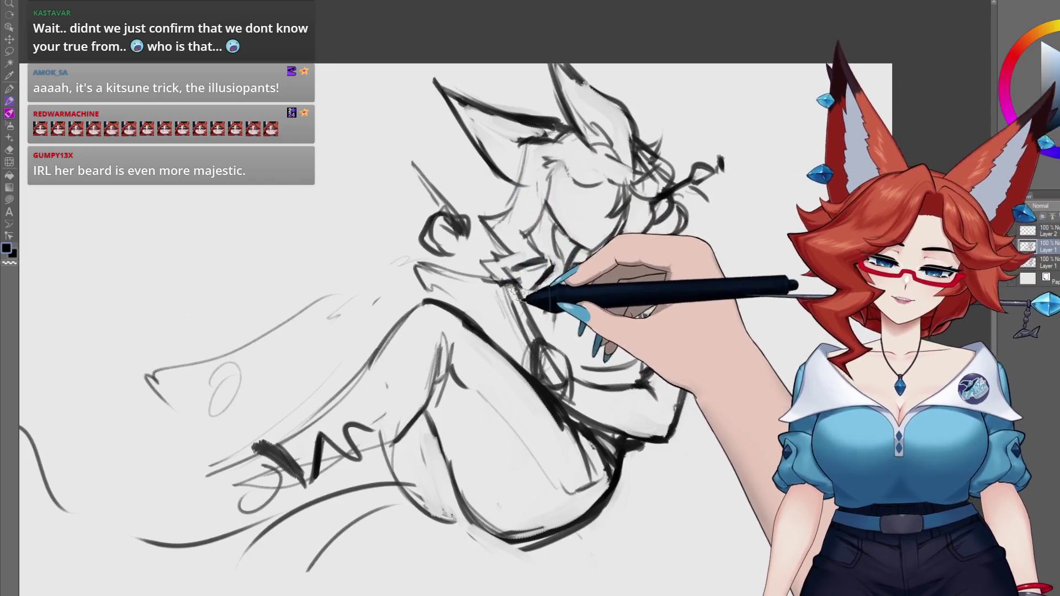
pyautogui.moveTo(415, 264); pyautogui.dragTo(522, 286)
# Darken the lower-left fur, raised leg arch and lower leg, then zoom out.
pyautogui.moveTo(622, 426); pyautogui.dragTo(694, 375)
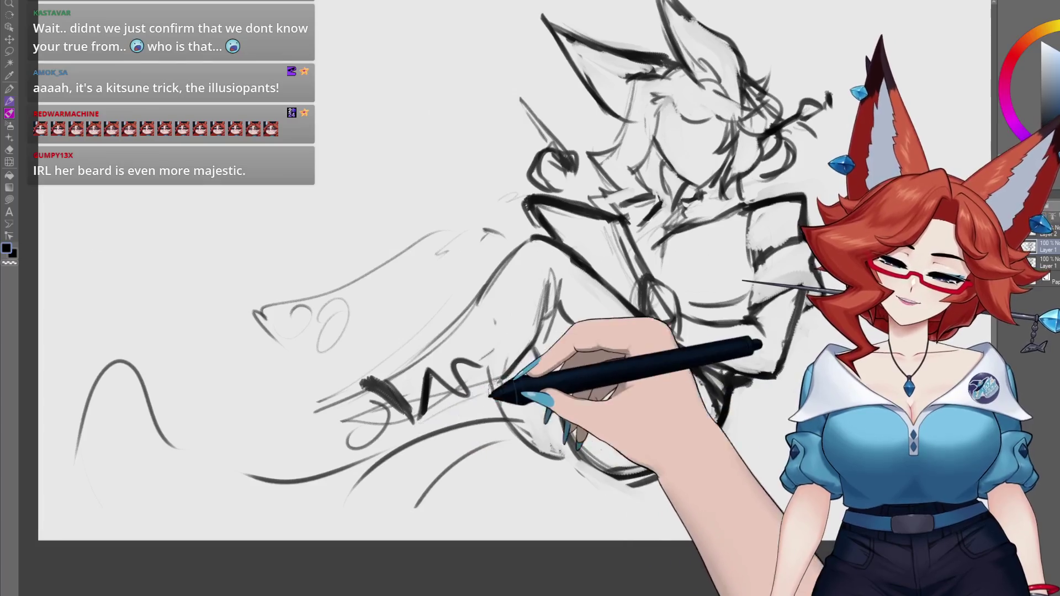
pyautogui.moveTo(314, 466); pyautogui.dragTo(375, 444)
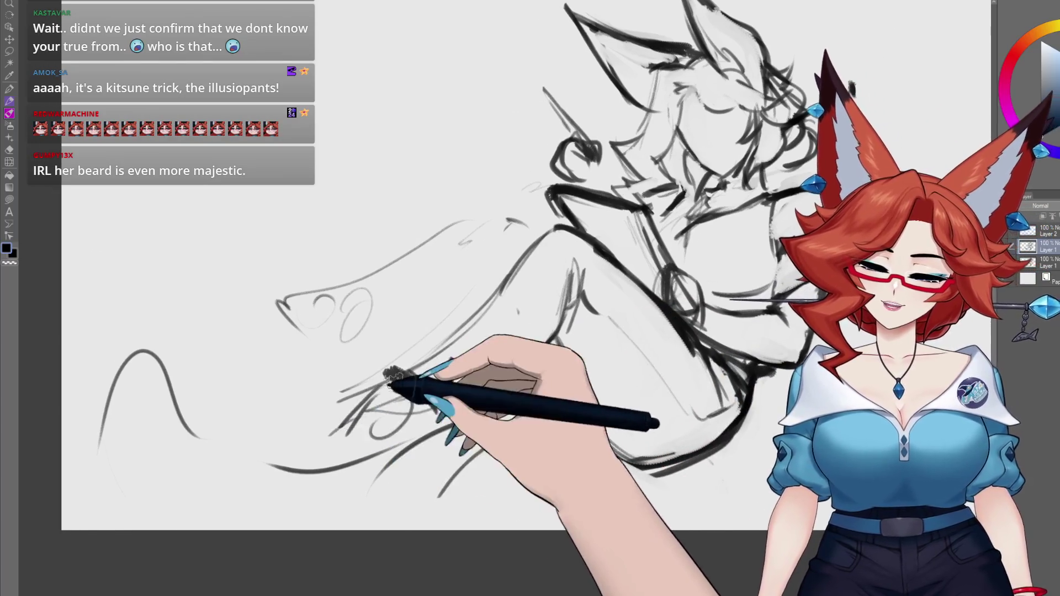
pyautogui.moveTo(300, 418)
pyautogui.mouseDown()
pyautogui.moveTo(396, 377)
pyautogui.moveTo(303, 421)
pyautogui.moveTo(350, 421)
pyautogui.moveTo(279, 438)
pyautogui.moveTo(407, 437)
pyautogui.moveTo(389, 490)
pyautogui.moveTo(485, 308)
pyautogui.mouseUp()
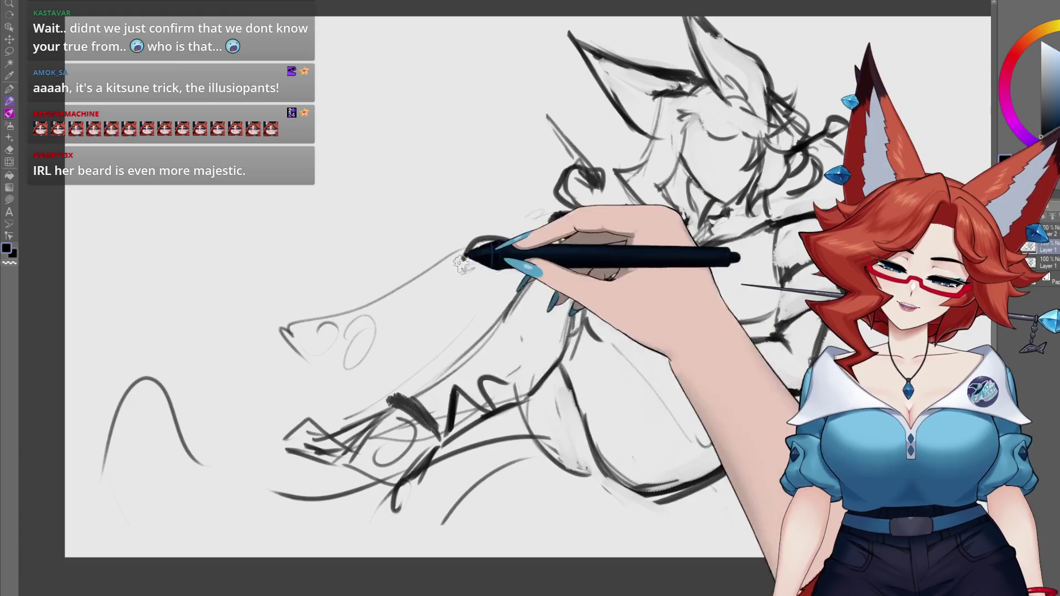
pyautogui.moveTo(425, 370); pyautogui.dragTo(528, 251)
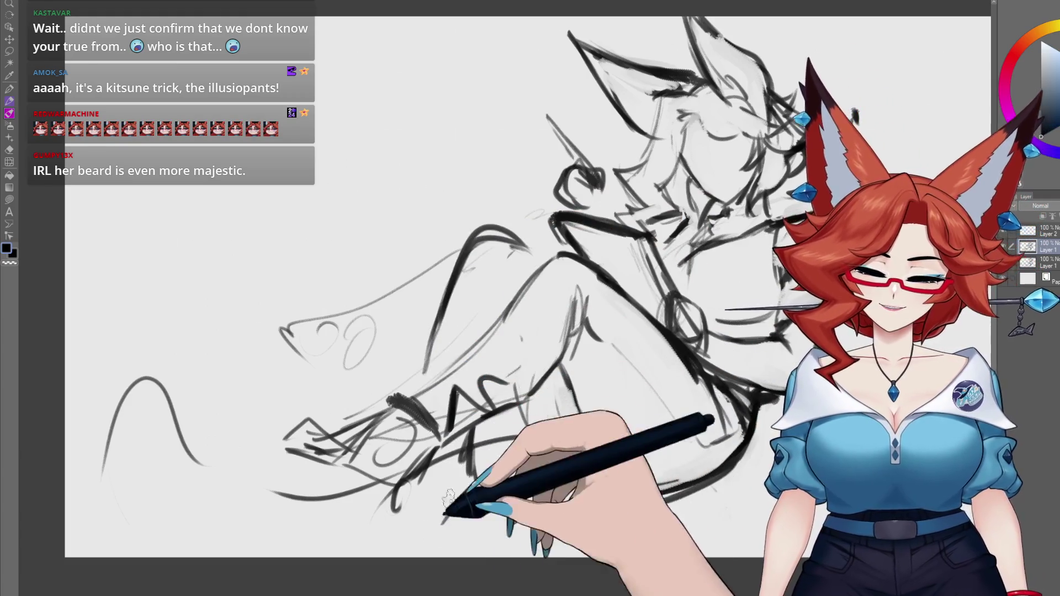
pyautogui.moveTo(398, 538); pyautogui.dragTo(480, 479)
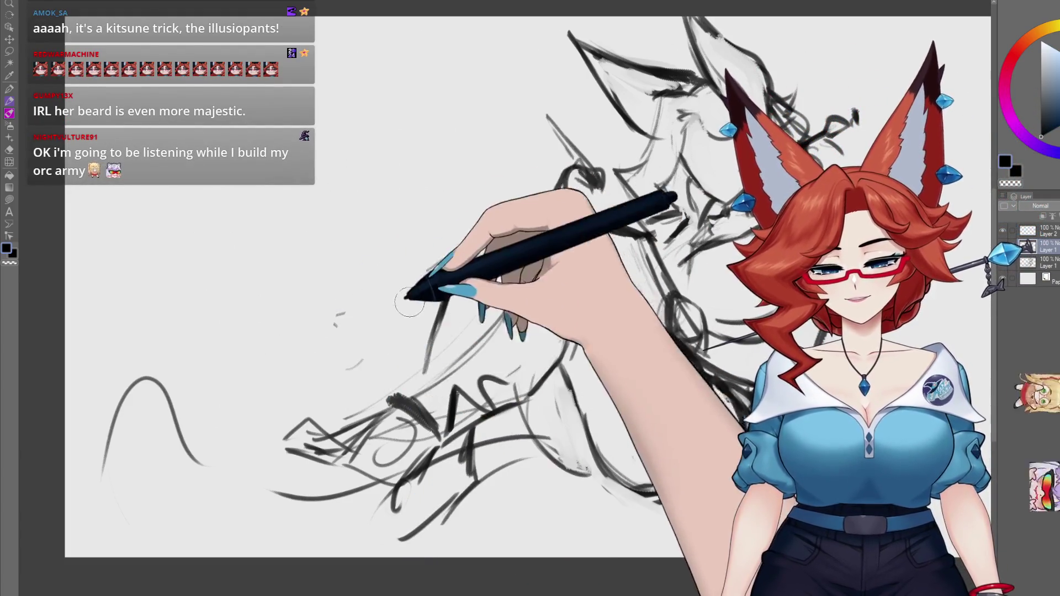
pyautogui.hotkey('ctrl', '-')
# Zoom in on the head and frame it to ink the eyes, nose and smiling mouth.
pyautogui.scroll(3, 646, 397)
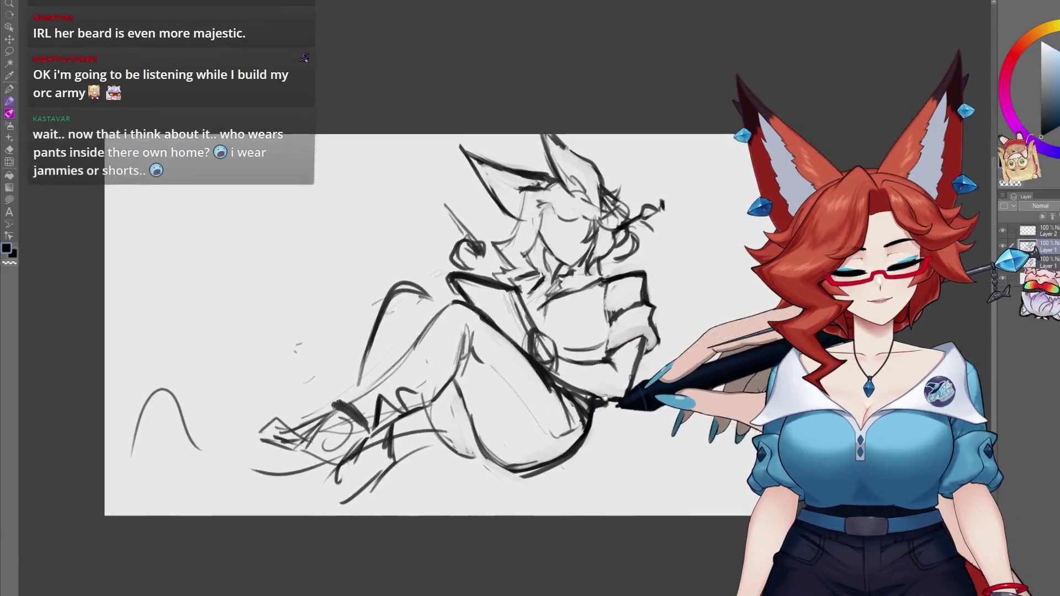
pyautogui.scroll(2, 619, 414)
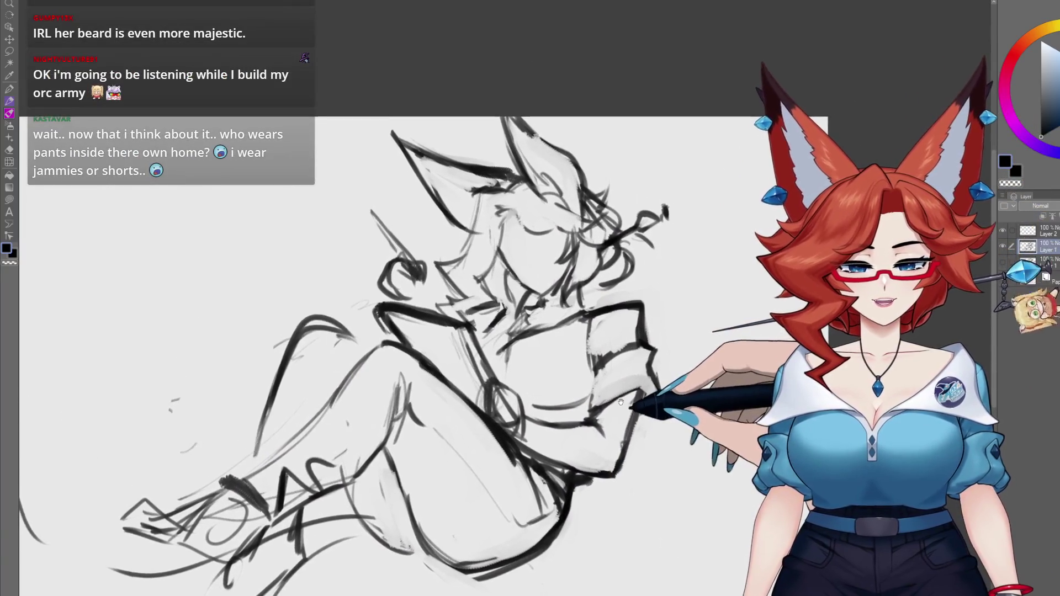
pyautogui.moveTo(620, 414); pyautogui.dragTo(618, 361)
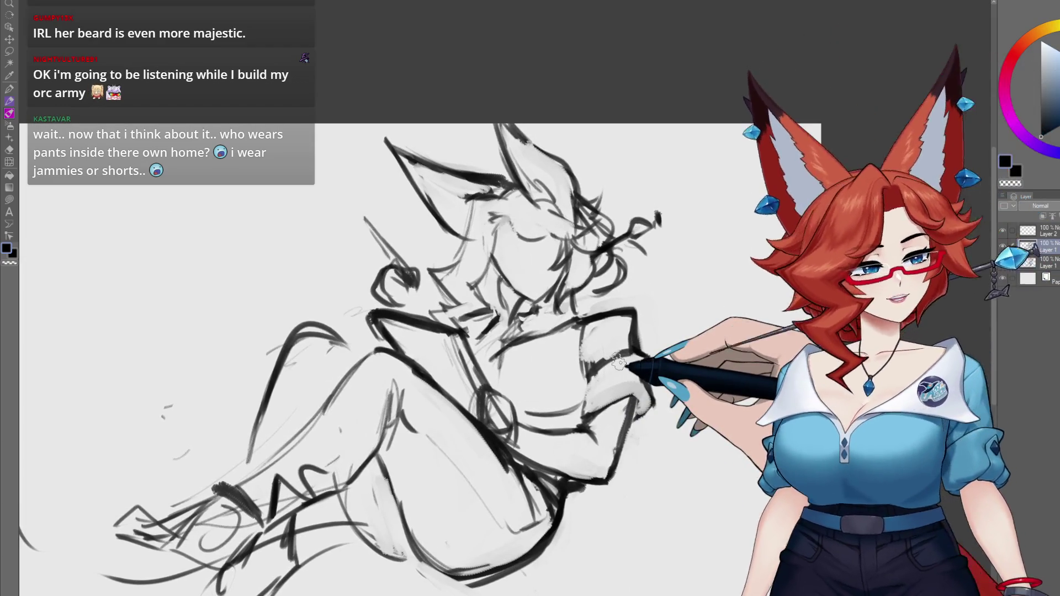
pyautogui.scroll(1, 534, 296)
pyautogui.scroll(2, 534, 295)
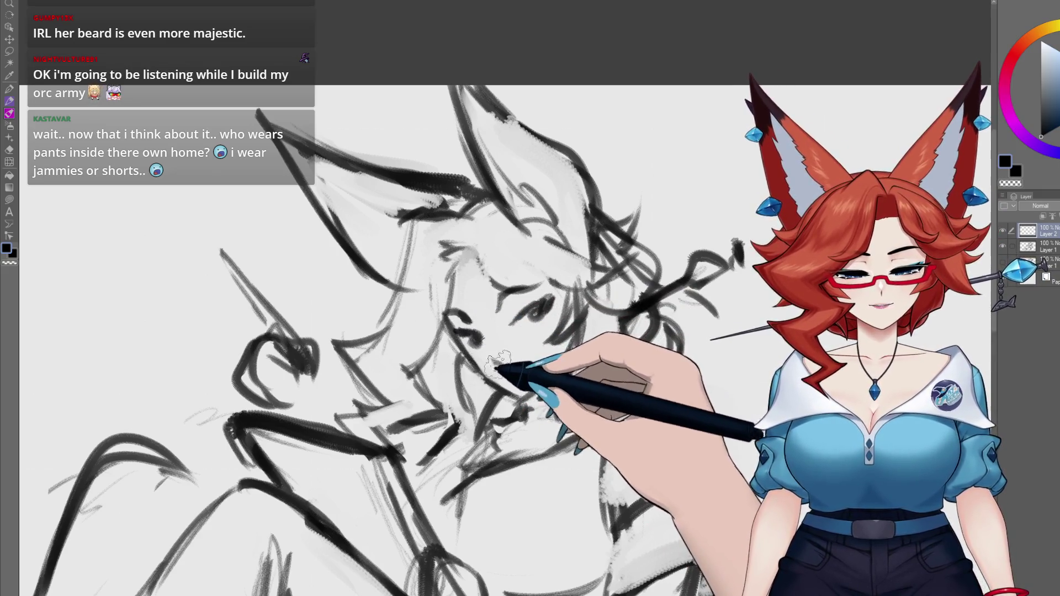
pyautogui.scroll(-2, 543, 319)
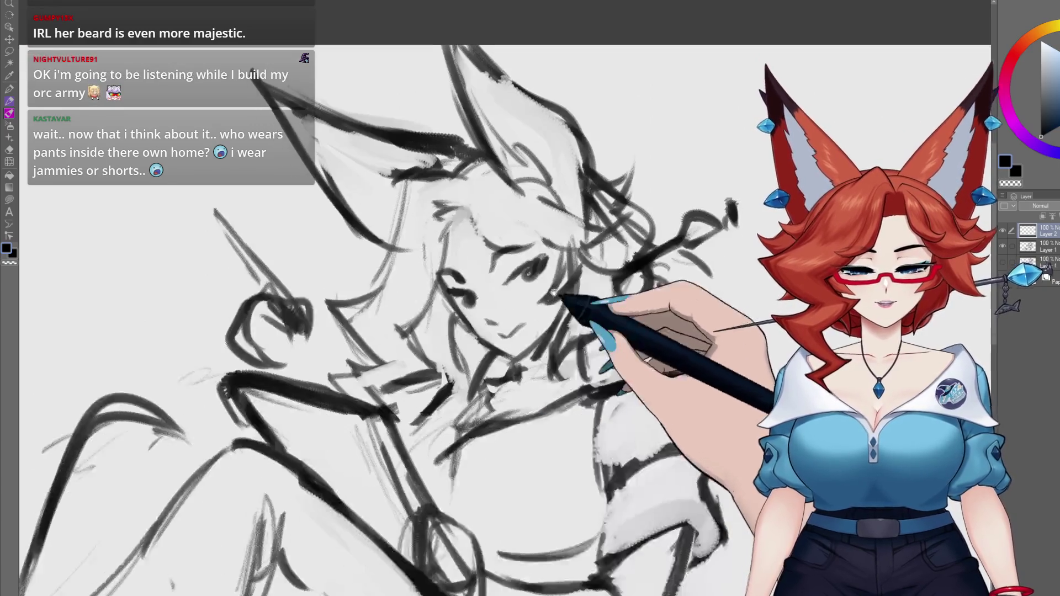
pyautogui.scroll(-5, 505, 269)
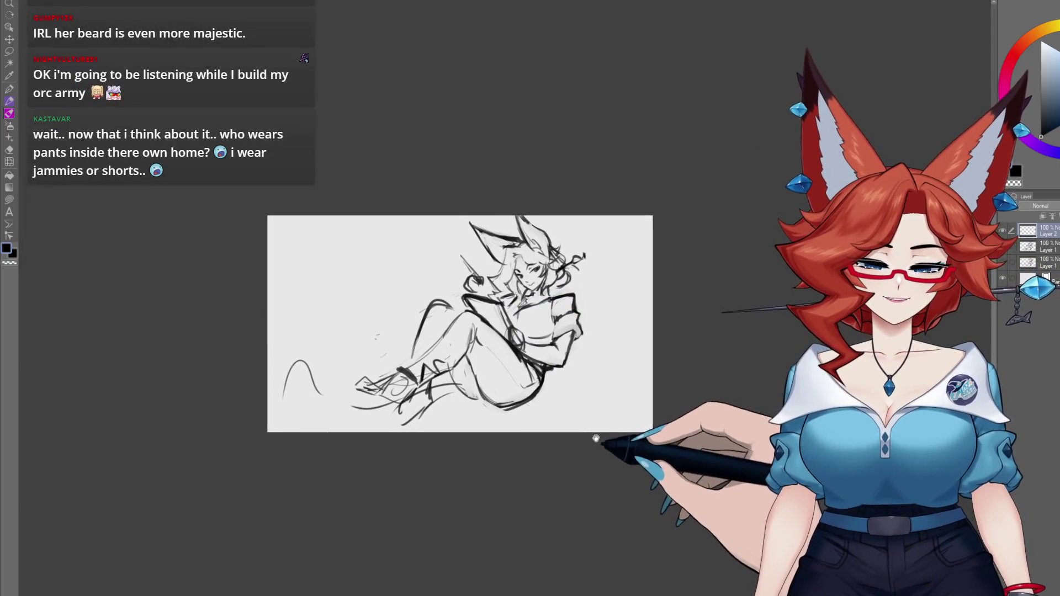
# Zoom close on the face to draw a round iris into the eye, then zoom back out.
pyautogui.scroll(3, 575, 341)
pyautogui.scroll(2, 561, 336)
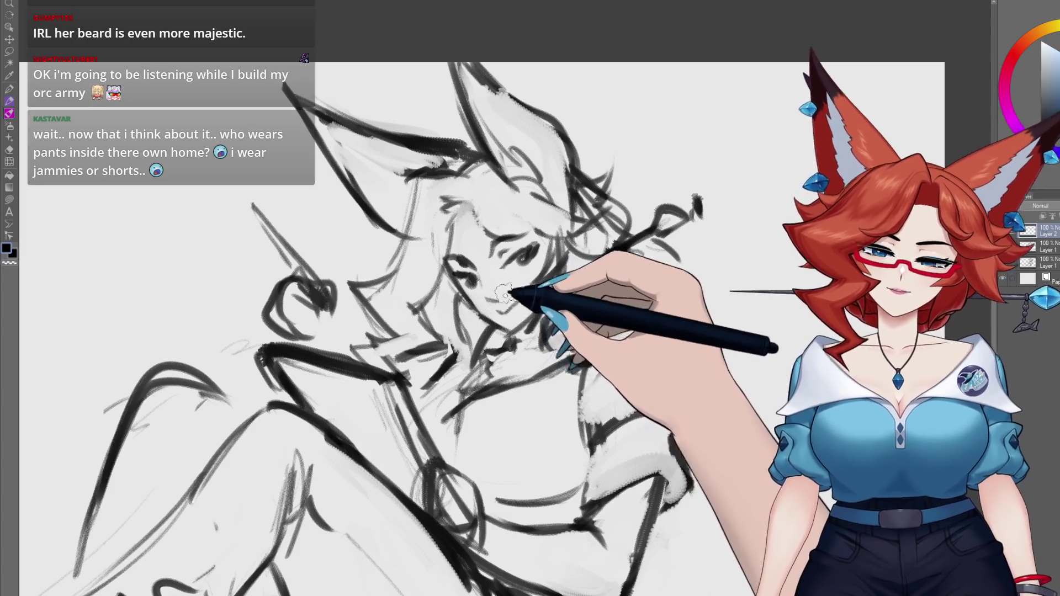
pyautogui.moveTo(517, 301); pyautogui.dragTo(504, 312)
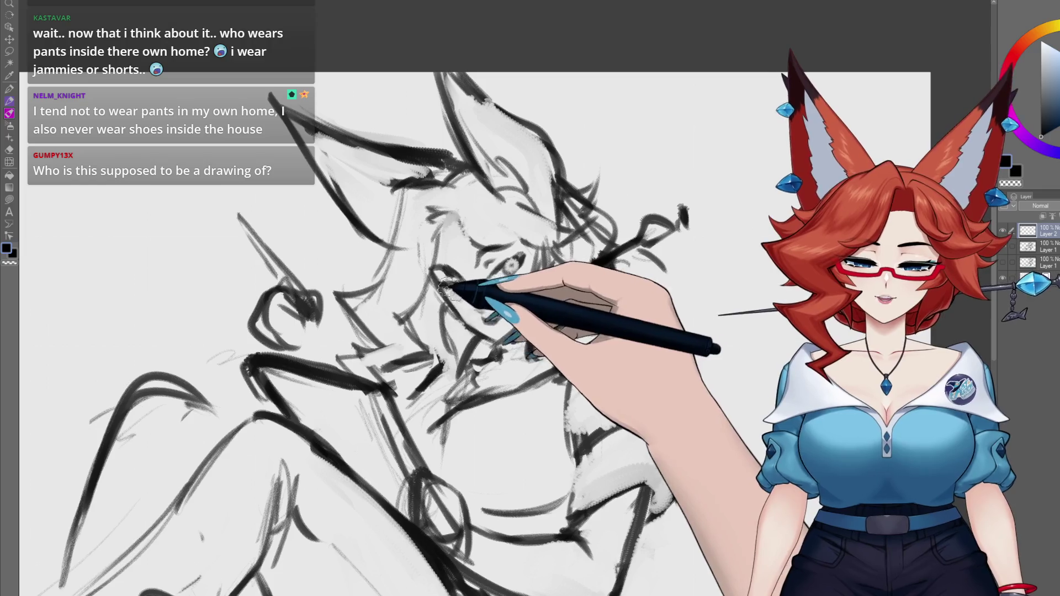
pyautogui.scroll(-5, 573, 391)
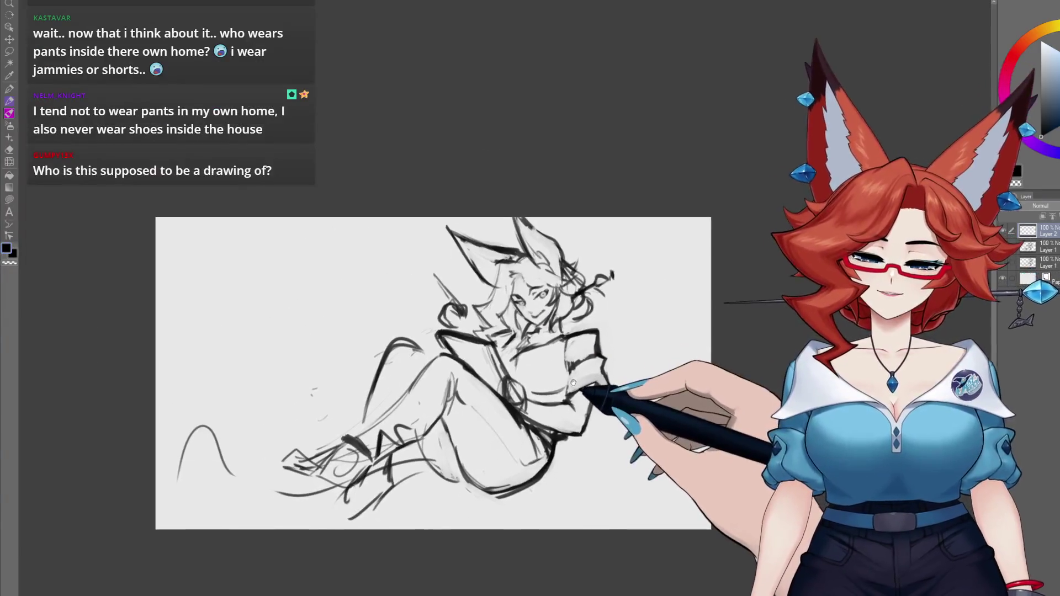
# Zoom in and reposition the face close-up to refine eye details, hair strands and sleeve lines.
pyautogui.scroll(3, 573, 391)
pyautogui.scroll(2, 580, 376)
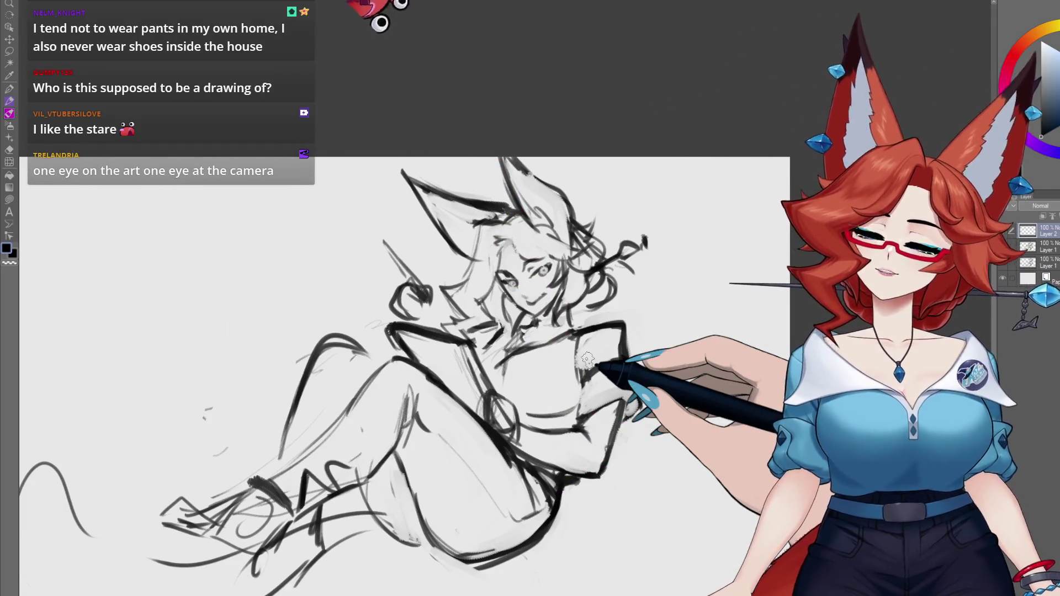
pyautogui.moveTo(582, 502)
pyautogui.mouseDown()
pyautogui.moveTo(577, 472)
pyautogui.moveTo(590, 459)
pyautogui.moveTo(583, 486)
pyautogui.mouseUp()
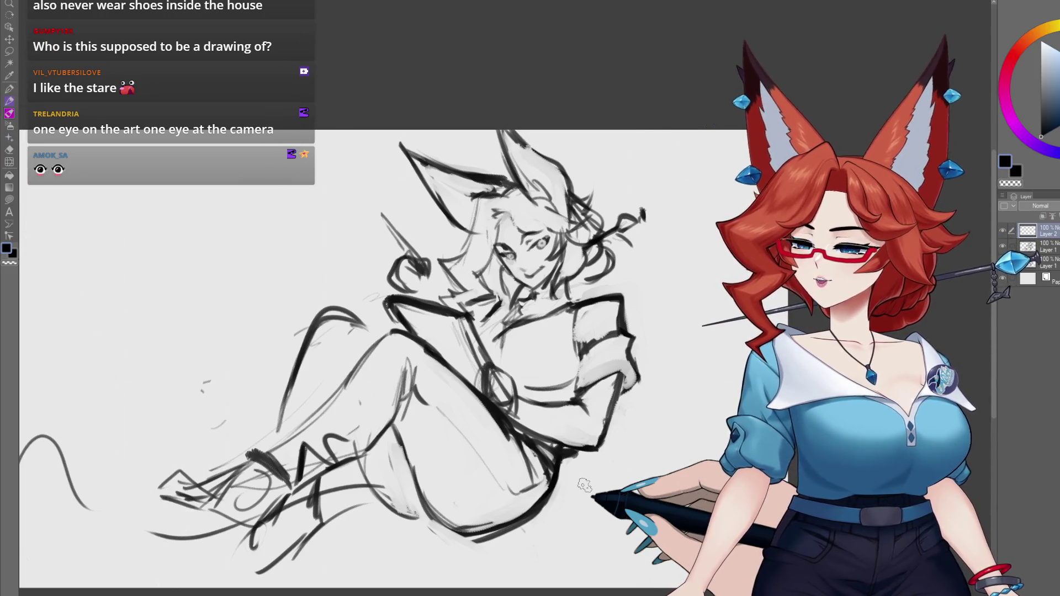
pyautogui.scroll(5, 596, 398)
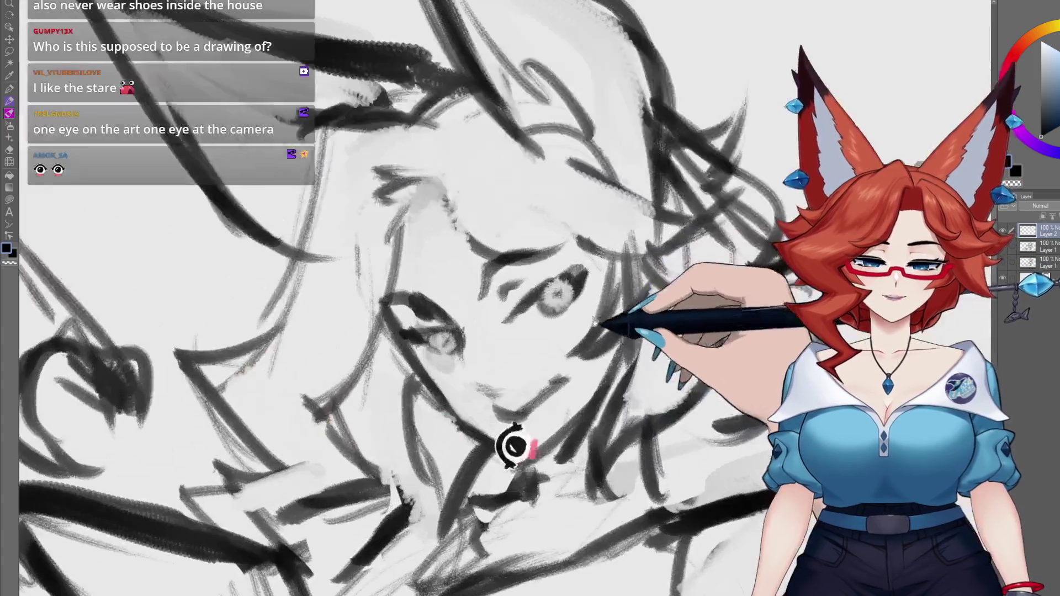
pyautogui.scroll(3, 596, 398)
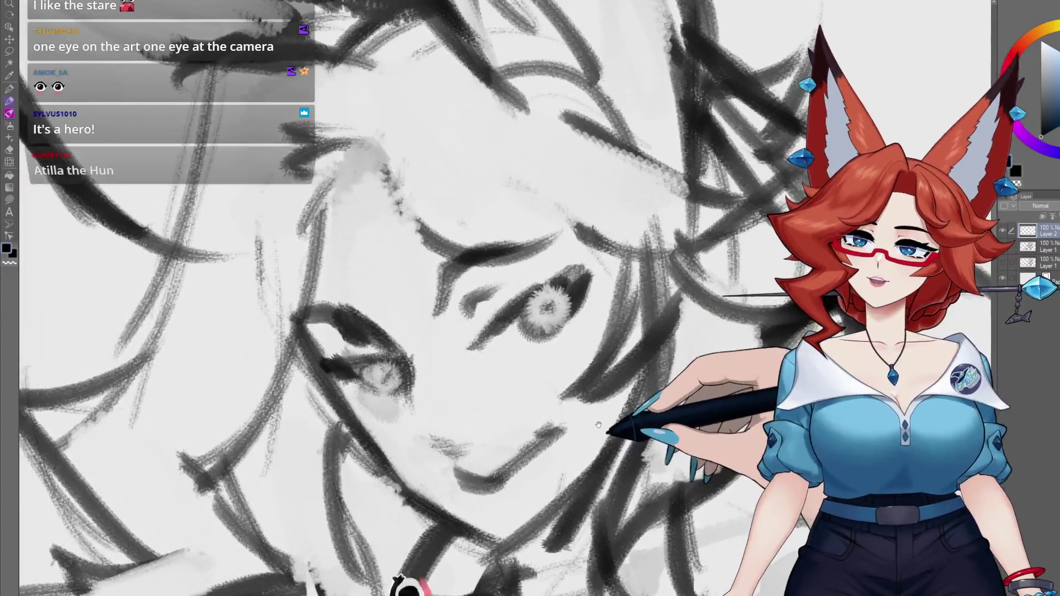
pyautogui.moveTo(606, 420); pyautogui.dragTo(610, 414)
pyautogui.moveTo(612, 414); pyautogui.dragTo(613, 415)
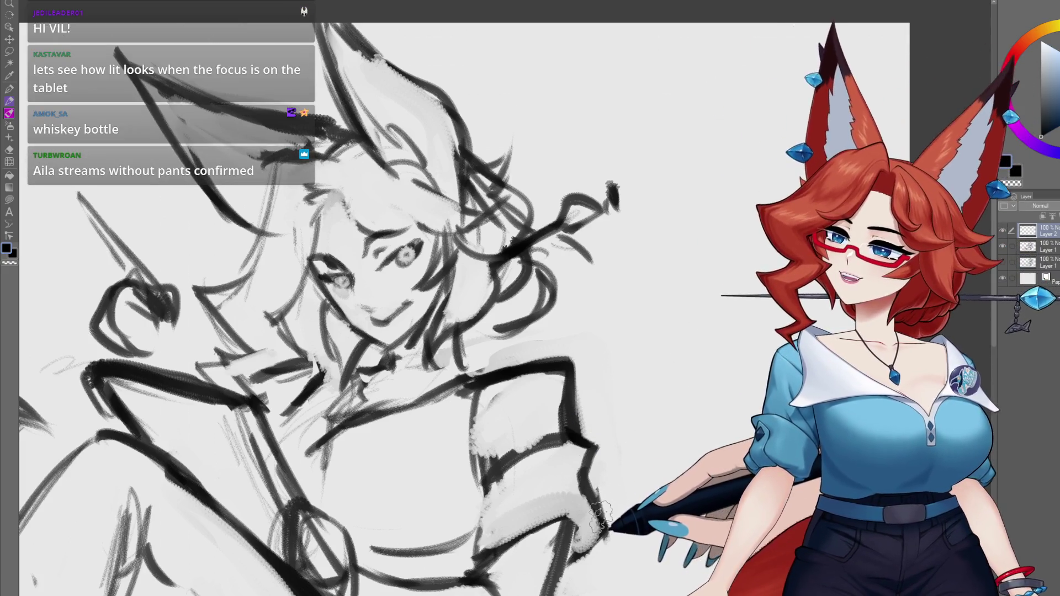
# Add a new raster layer on top of the sketch and zoom back in on the face.
pyautogui.scroll(-3, 580, 505)
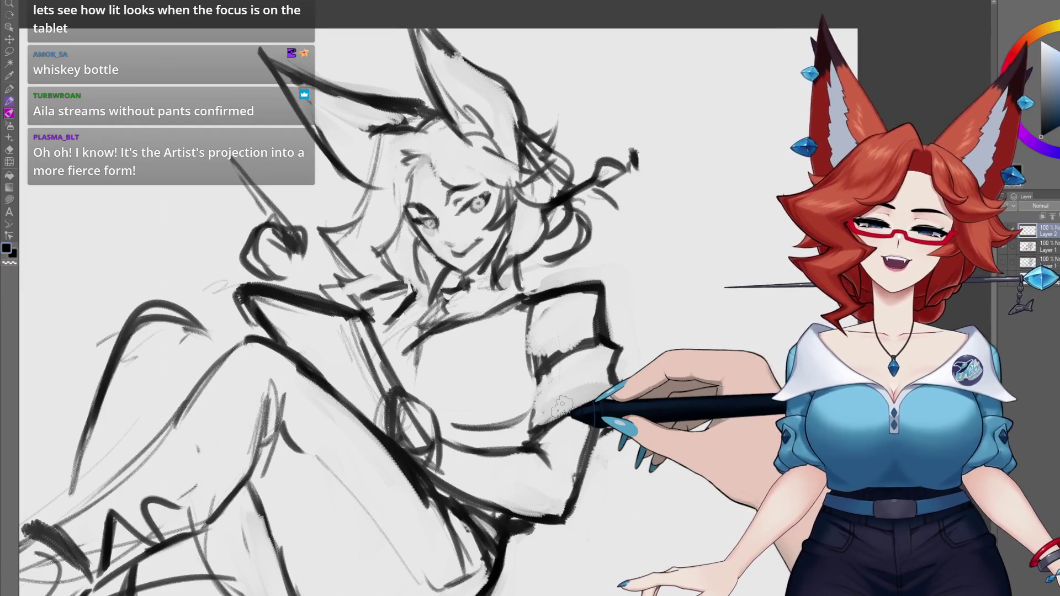
pyautogui.click(1043, 216)
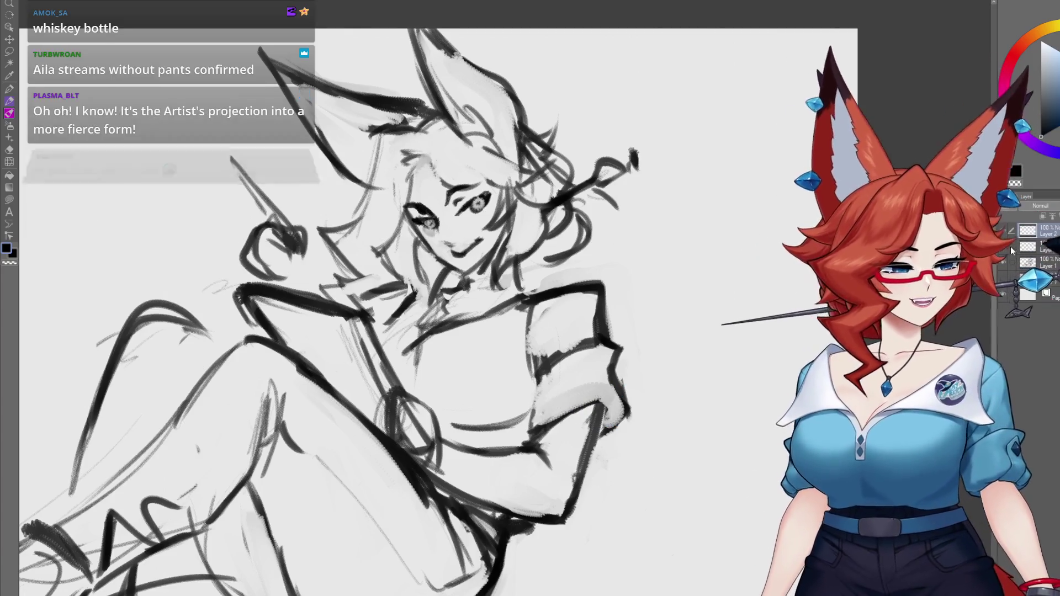
pyautogui.scroll(3, 497, 248)
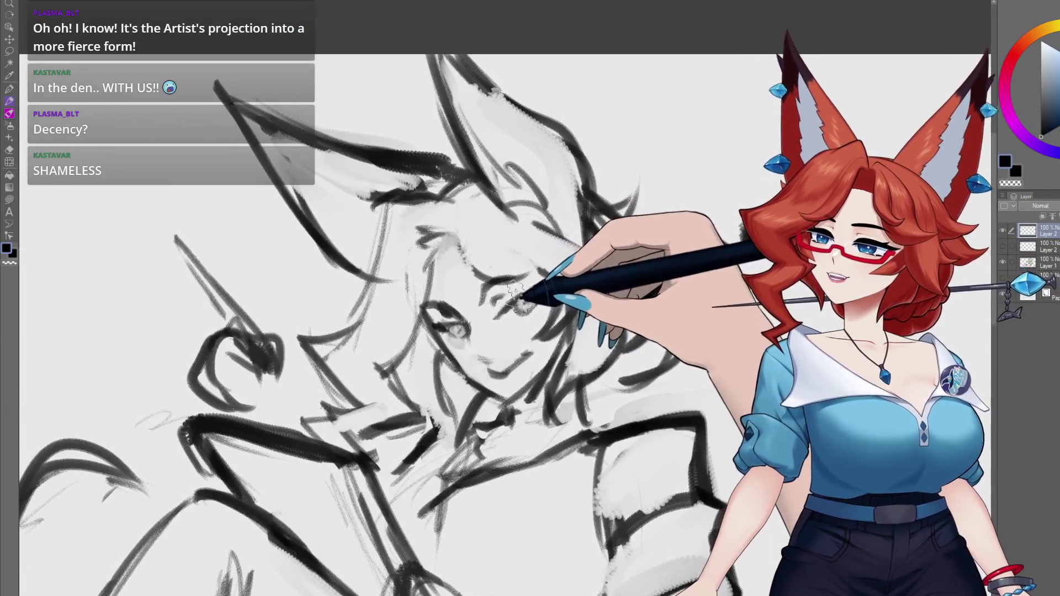
# Retrace the eye and facial features with cleaner strokes on the new layer, shifting the view as needed.
pyautogui.moveTo(516, 292)
pyautogui.mouseDown()
pyautogui.moveTo(533, 300)
pyautogui.moveTo(515, 307)
pyautogui.mouseUp()
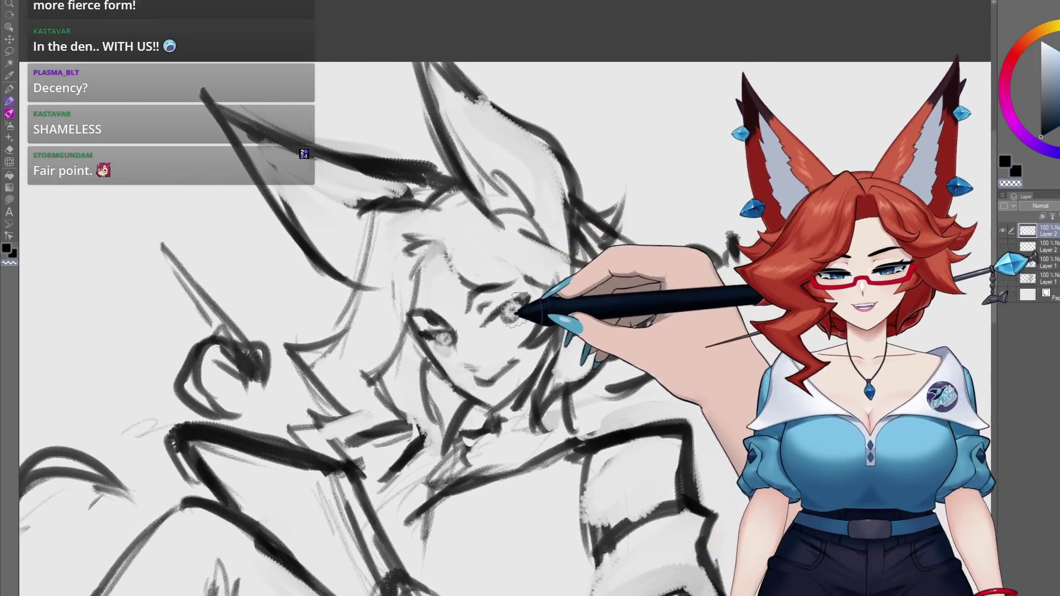
pyautogui.moveTo(502, 319); pyautogui.dragTo(473, 335)
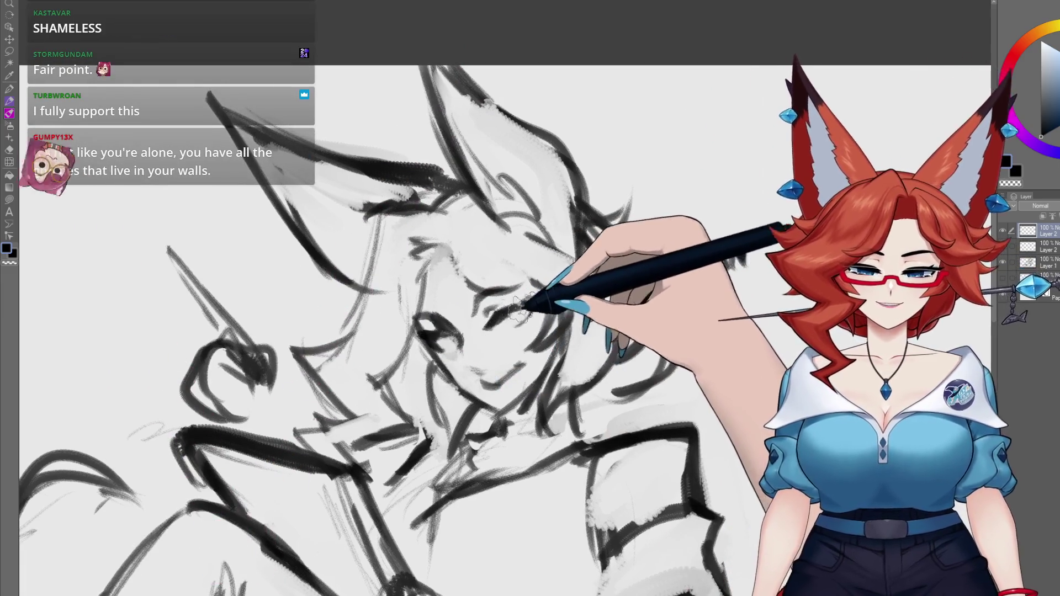
pyautogui.scroll(-1, 514, 326)
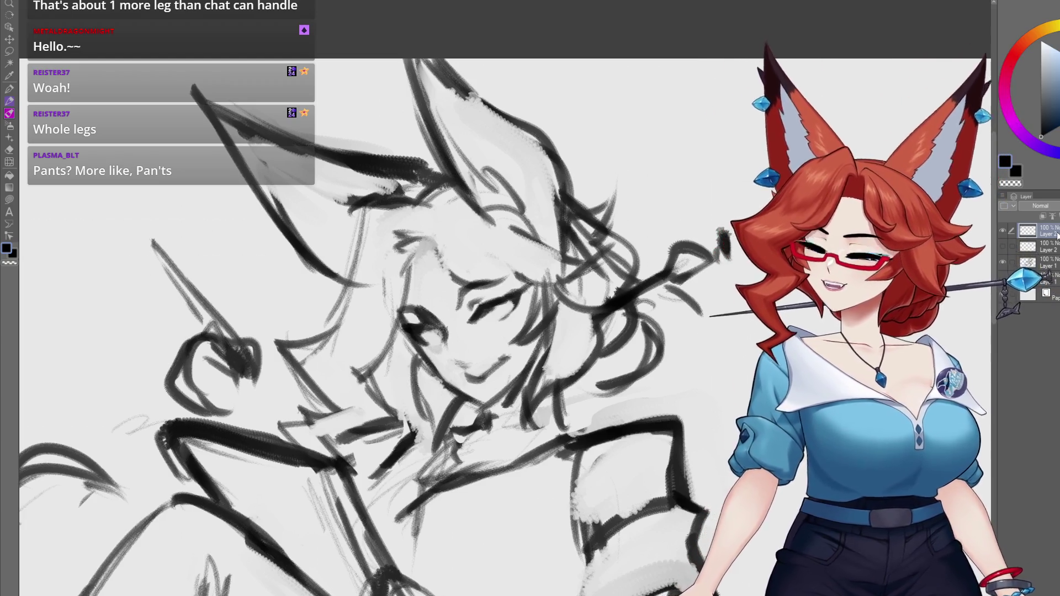
pyautogui.moveTo(515, 369)
pyautogui.mouseDown()
pyautogui.moveTo(497, 375)
pyautogui.moveTo(480, 330)
pyautogui.mouseUp()
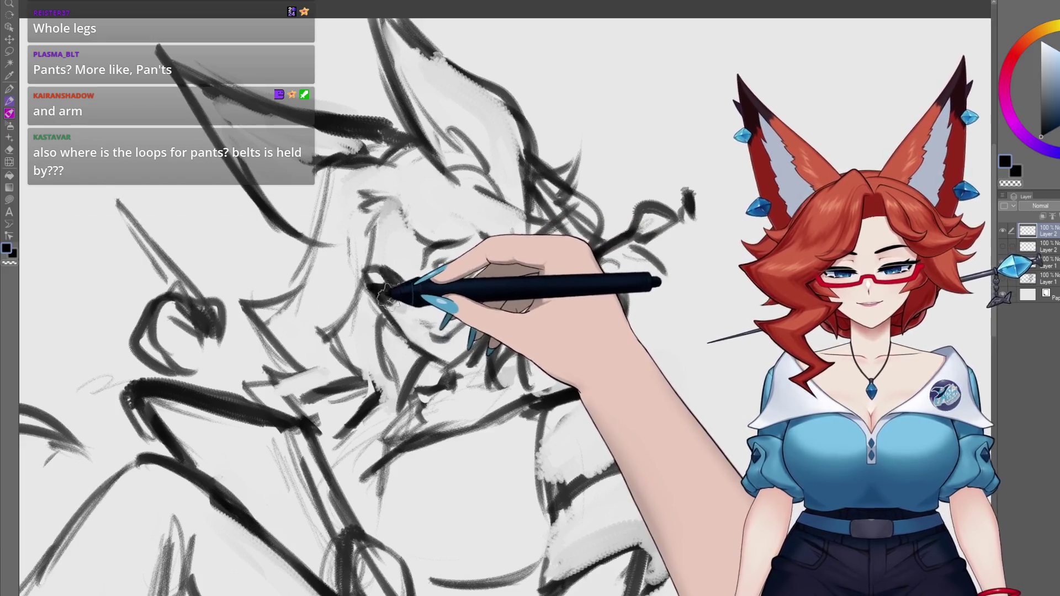
pyautogui.scroll(-3, 386, 292)
pyautogui.scroll(-3, 549, 331)
pyautogui.scroll(1, 549, 364)
pyautogui.scroll(2, 530, 342)
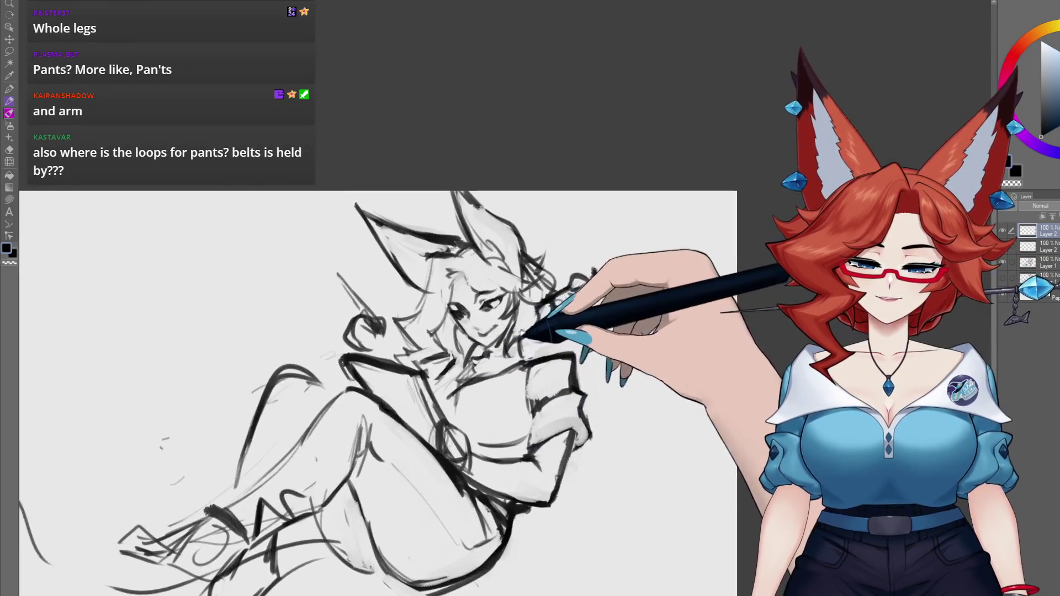
pyautogui.moveTo(521, 332); pyautogui.dragTo(496, 326)
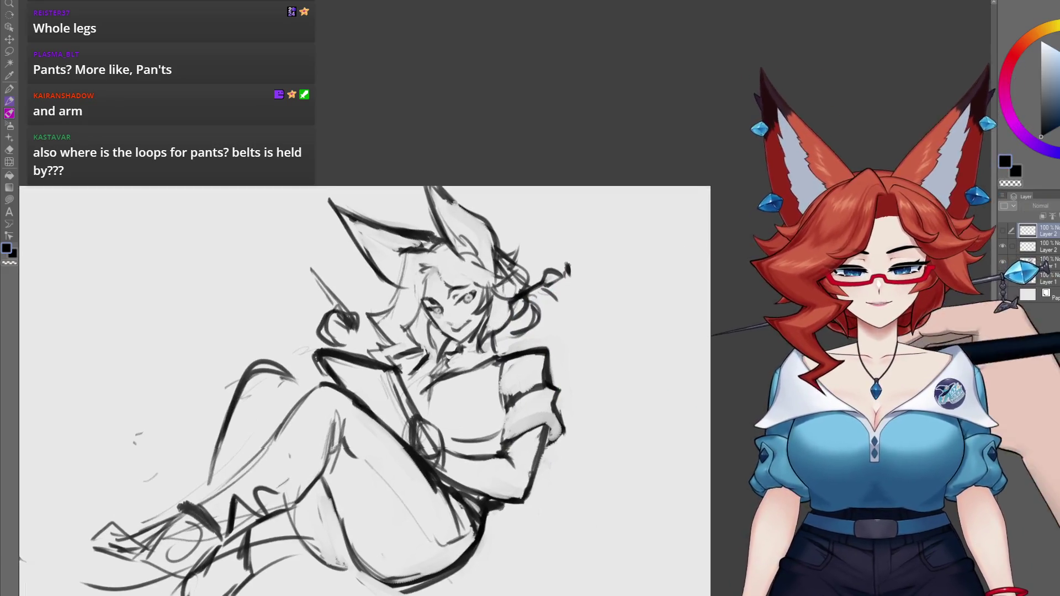
pyautogui.moveTo(756, 403)
pyautogui.mouseDown()
pyautogui.moveTo(756, 327)
pyautogui.moveTo(767, 324)
pyautogui.mouseUp()
pyautogui.scroll(2, 756, 327)
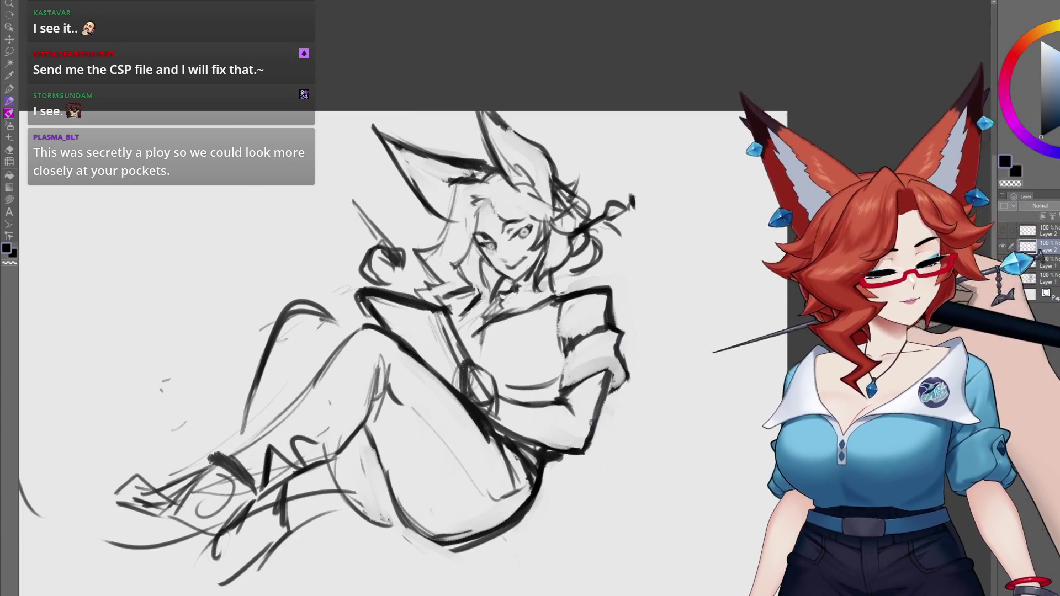
# Add Layer 3 and zoom in on the face to draw glasses across the eyes.
pyautogui.hotkey('ctrl', 'z')
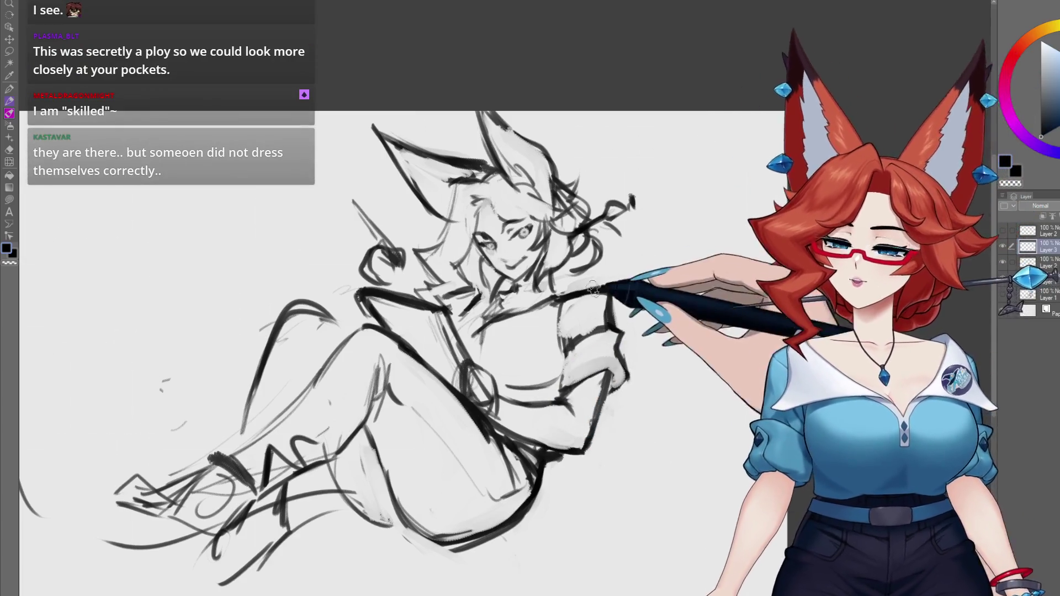
pyautogui.moveTo(565, 253); pyautogui.dragTo(548, 338)
pyautogui.click(548, 338)
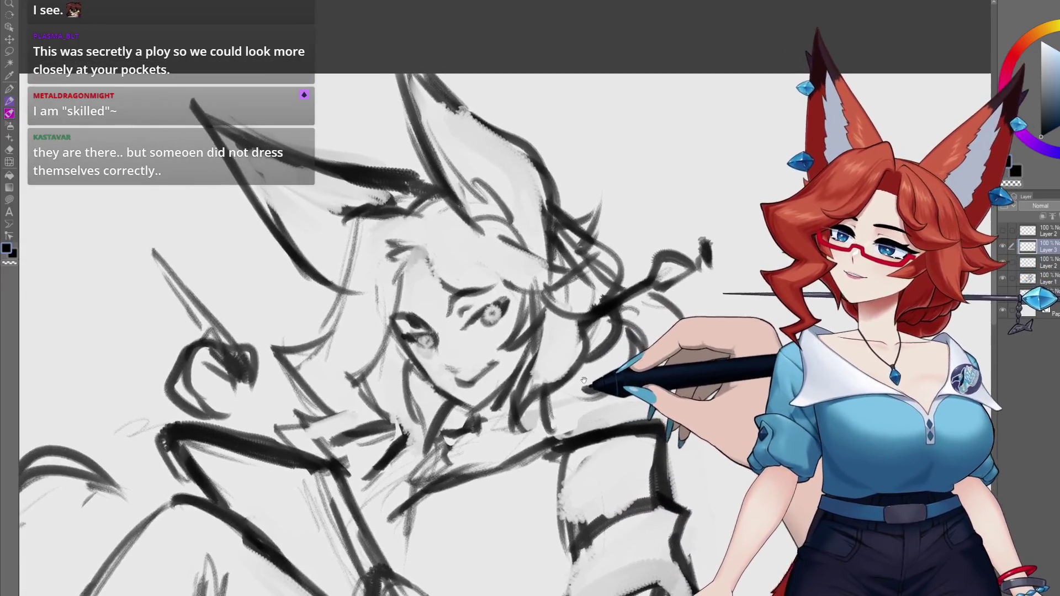
pyautogui.moveTo(584, 379); pyautogui.dragTo(595, 376)
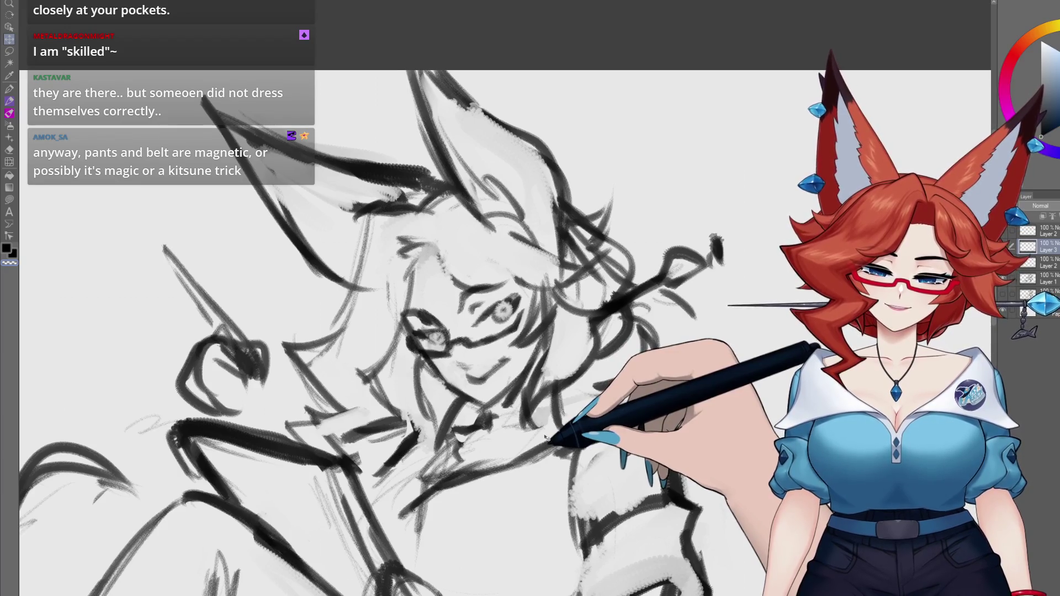
pyautogui.scroll(-5, 546, 434)
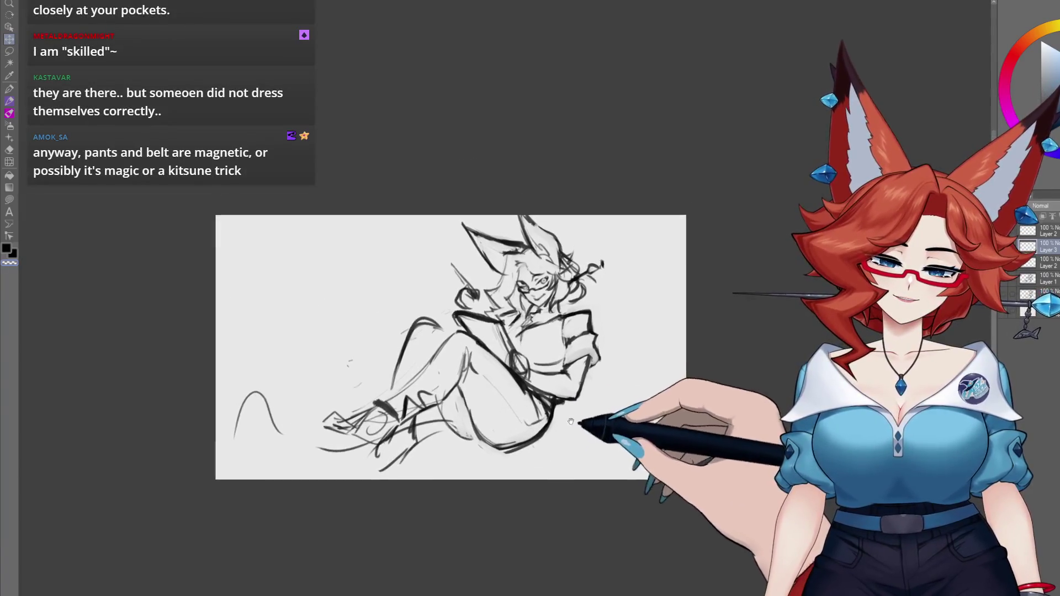
pyautogui.scroll(2, 596, 390)
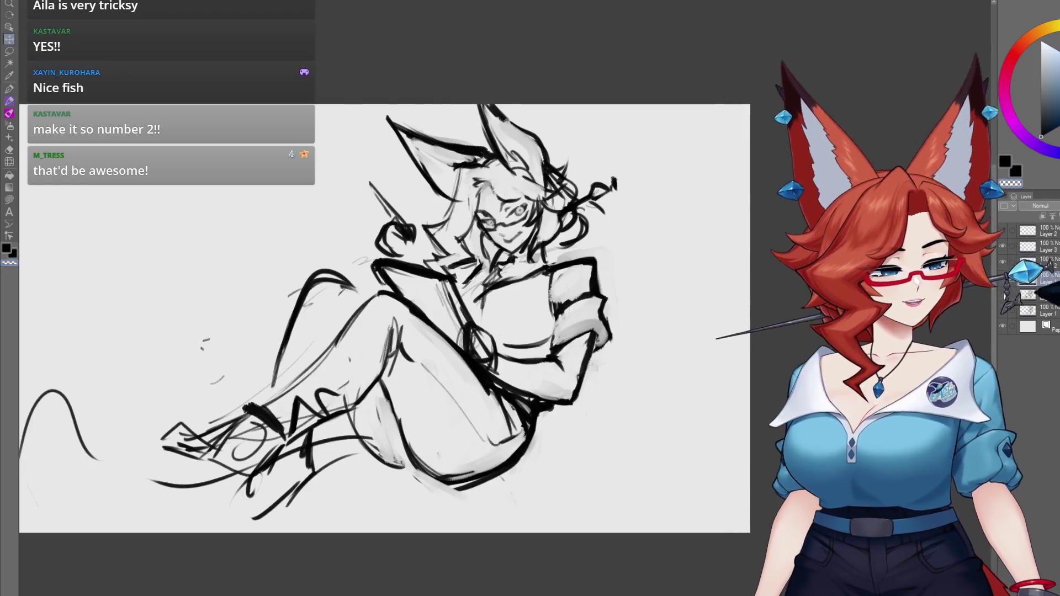
# Pan to bring the head and torso into view for bold inking.
pyautogui.moveTo(573, 313)
pyautogui.mouseDown()
pyautogui.moveTo(582, 338)
pyautogui.moveTo(534, 355)
pyautogui.mouseUp()
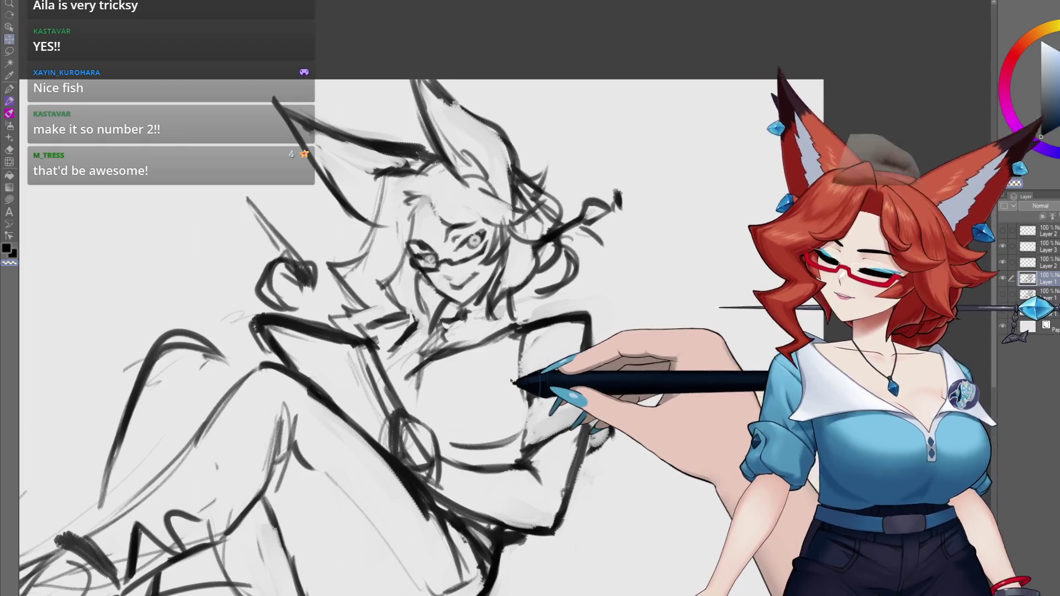
pyautogui.moveTo(534, 355); pyautogui.dragTo(530, 379)
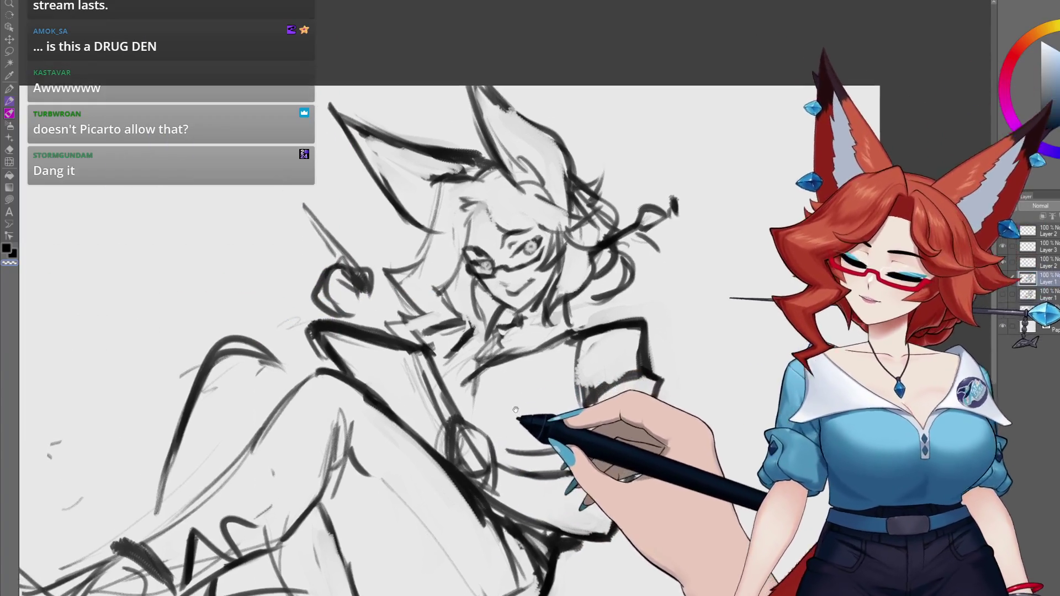
# Darken the line along the top of the fox ear, reframing the view around the head.
pyautogui.moveTo(481, 368); pyautogui.dragTo(524, 412)
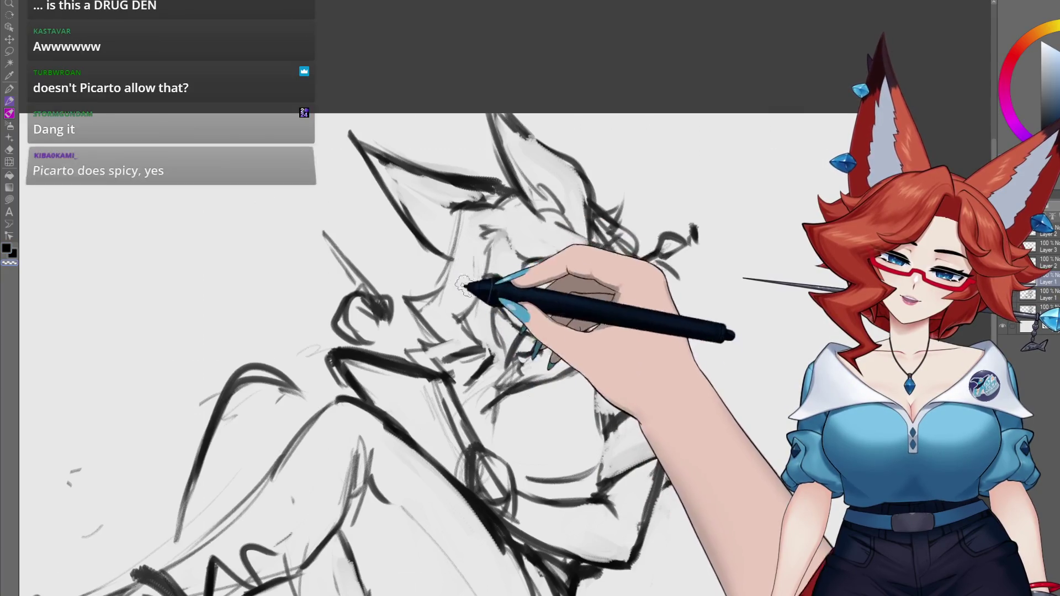
pyautogui.moveTo(473, 280); pyautogui.dragTo(473, 284)
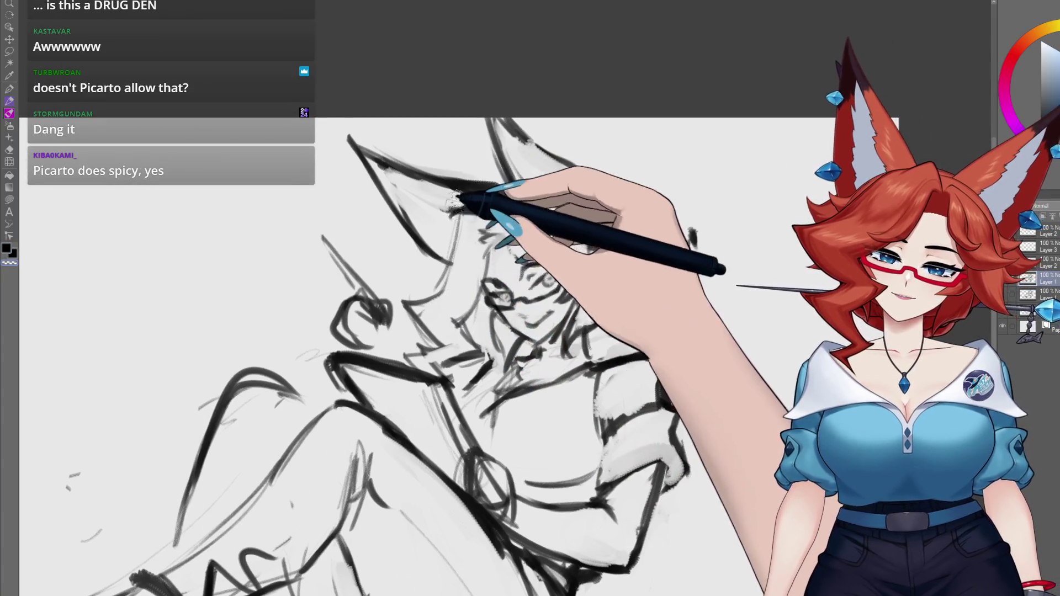
pyautogui.moveTo(465, 215)
pyautogui.mouseDown()
pyautogui.moveTo(511, 224)
pyautogui.moveTo(403, 201)
pyautogui.moveTo(359, 239)
pyautogui.mouseUp()
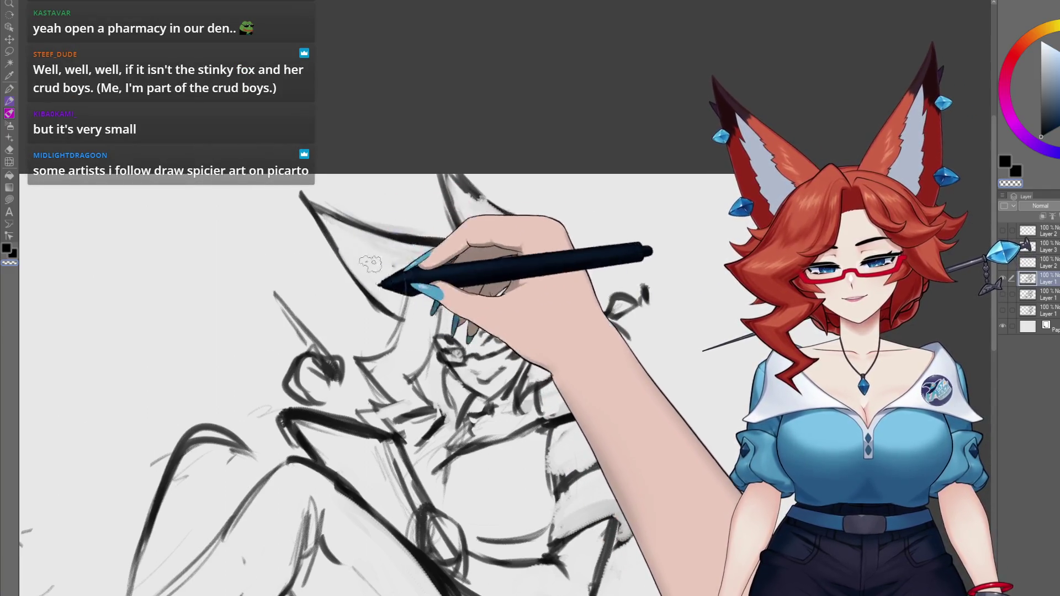
pyautogui.moveTo(380, 240); pyautogui.dragTo(326, 205)
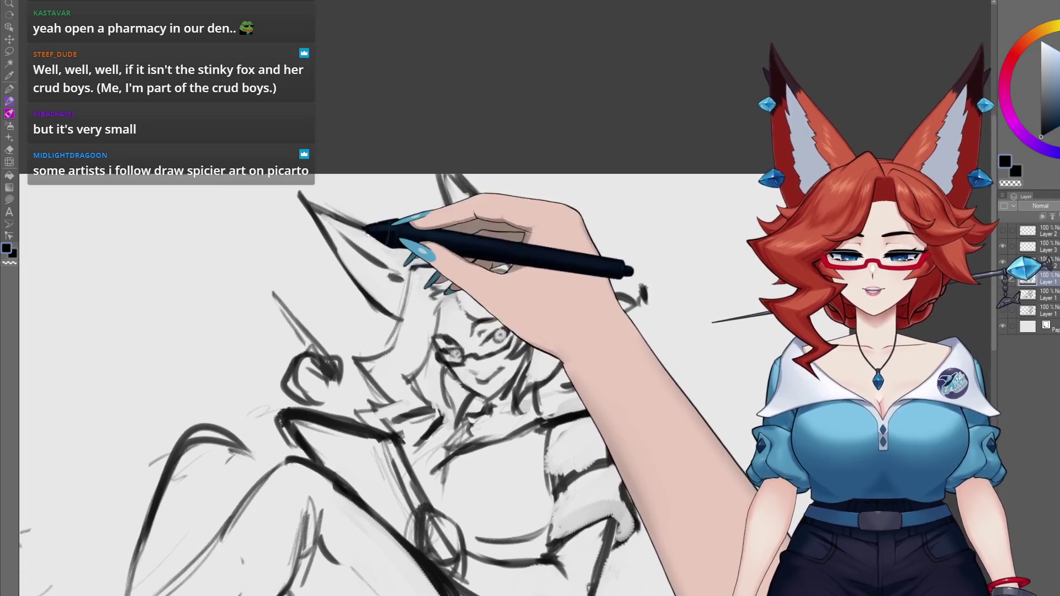
pyautogui.moveTo(367, 235); pyautogui.dragTo(368, 242)
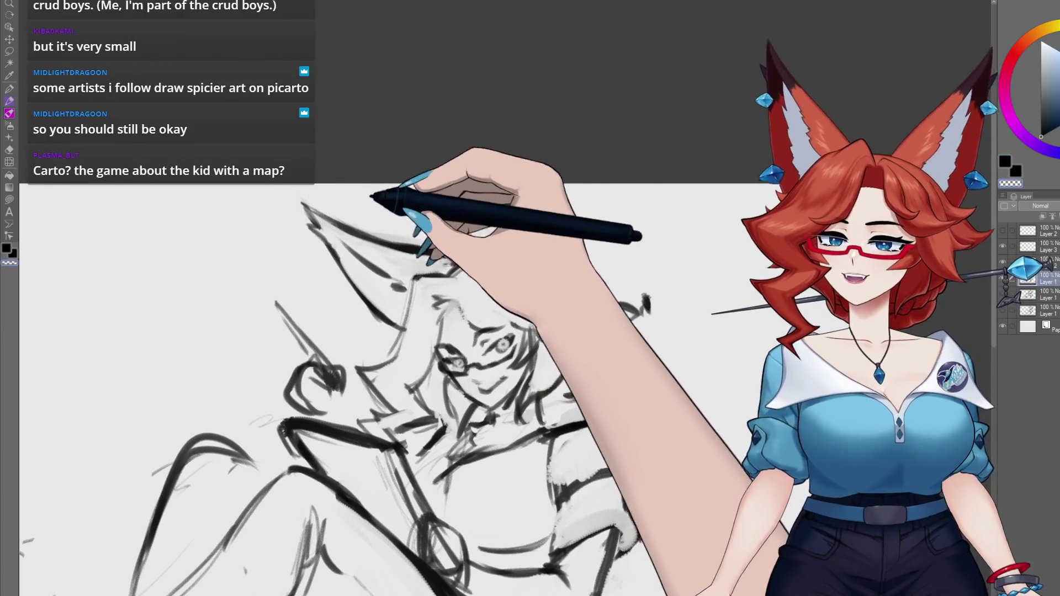
pyautogui.moveTo(353, 210); pyautogui.dragTo(335, 188)
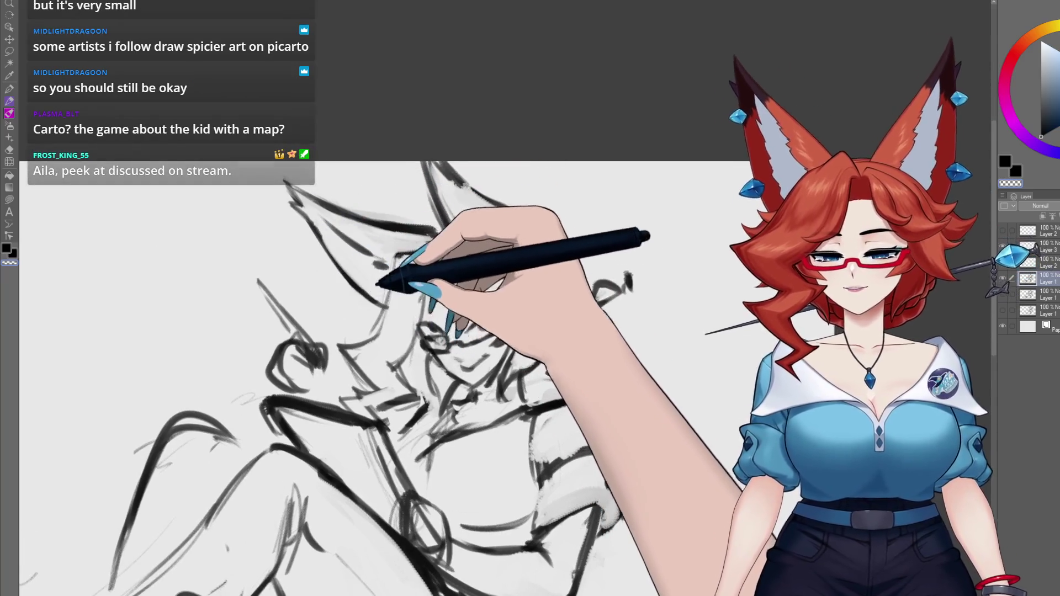
pyautogui.scroll(1, 364, 290)
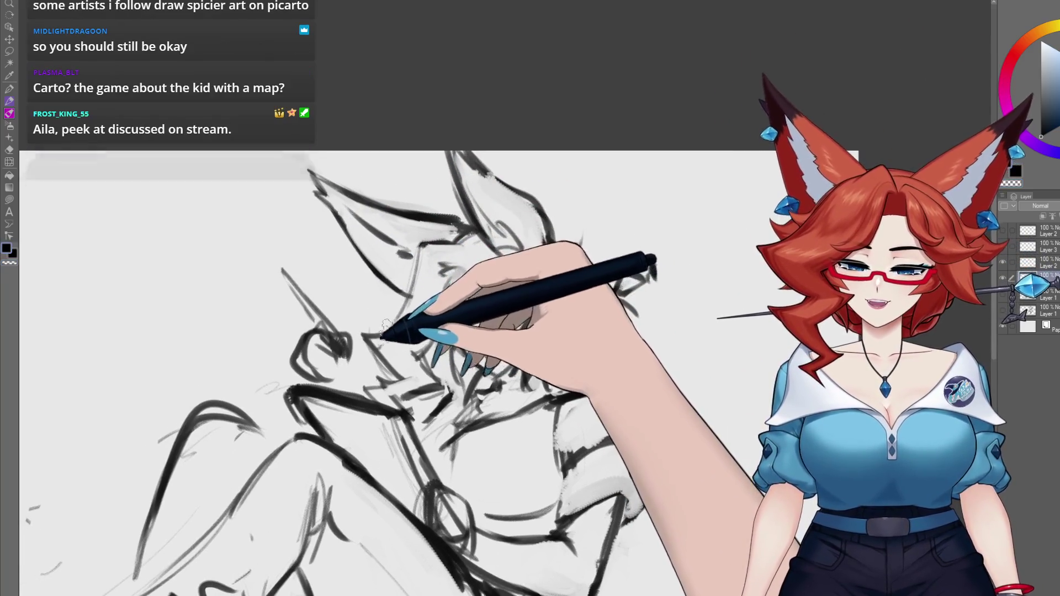
pyautogui.scroll(-5, 629, 391)
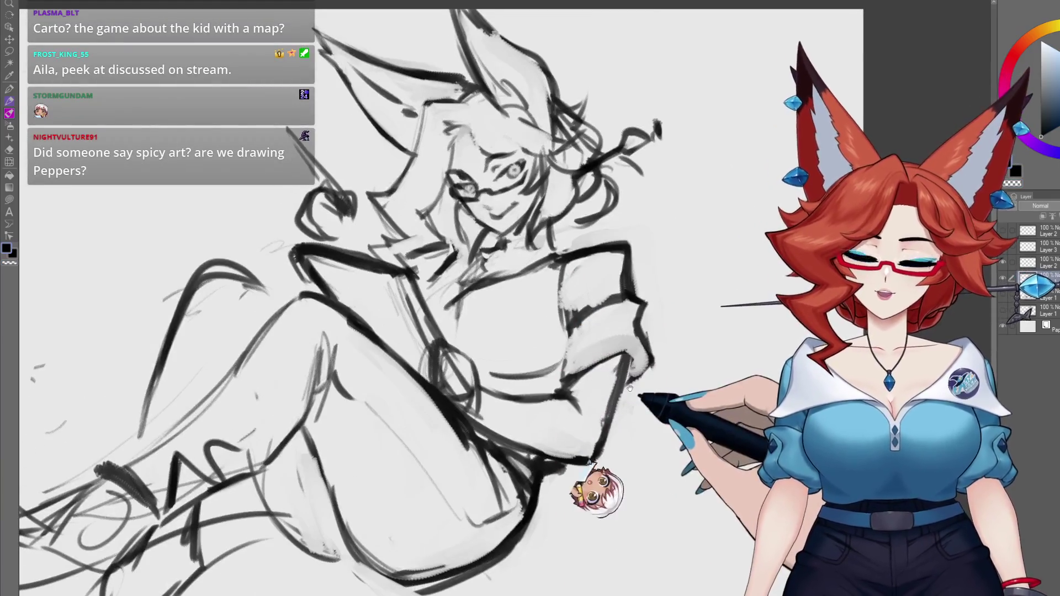
pyautogui.scroll(4, 629, 390)
pyautogui.scroll(4, 651, 397)
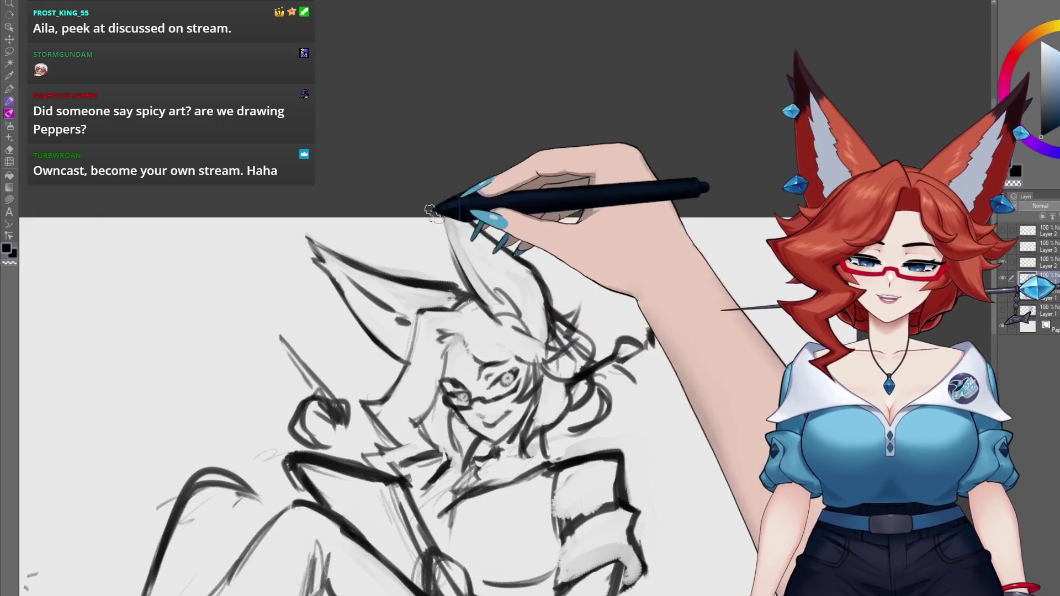
pyautogui.moveTo(432, 218); pyautogui.dragTo(421, 184)
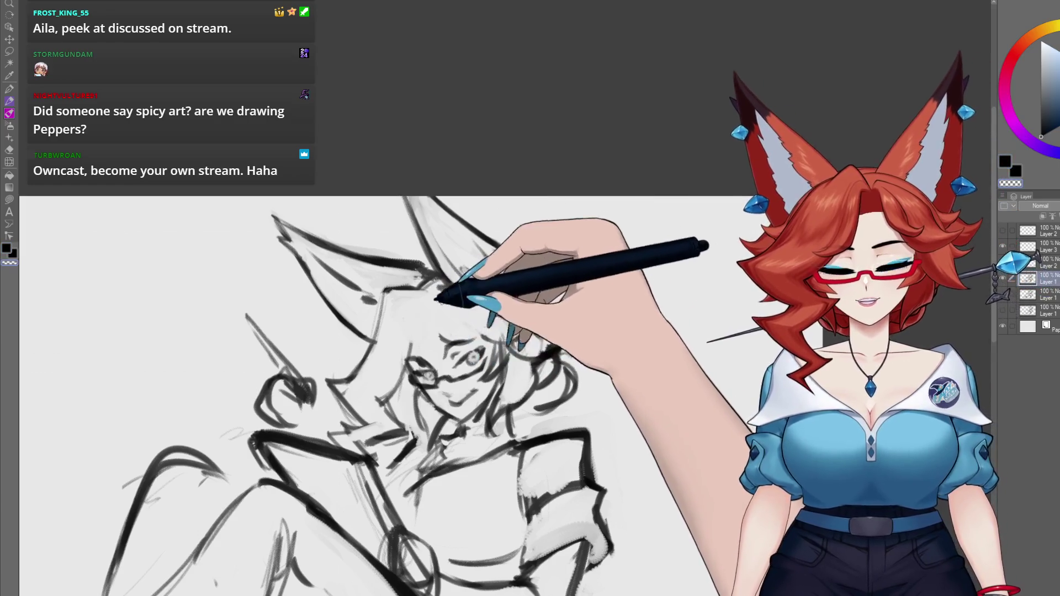
pyautogui.moveTo(433, 298); pyautogui.dragTo(442, 292)
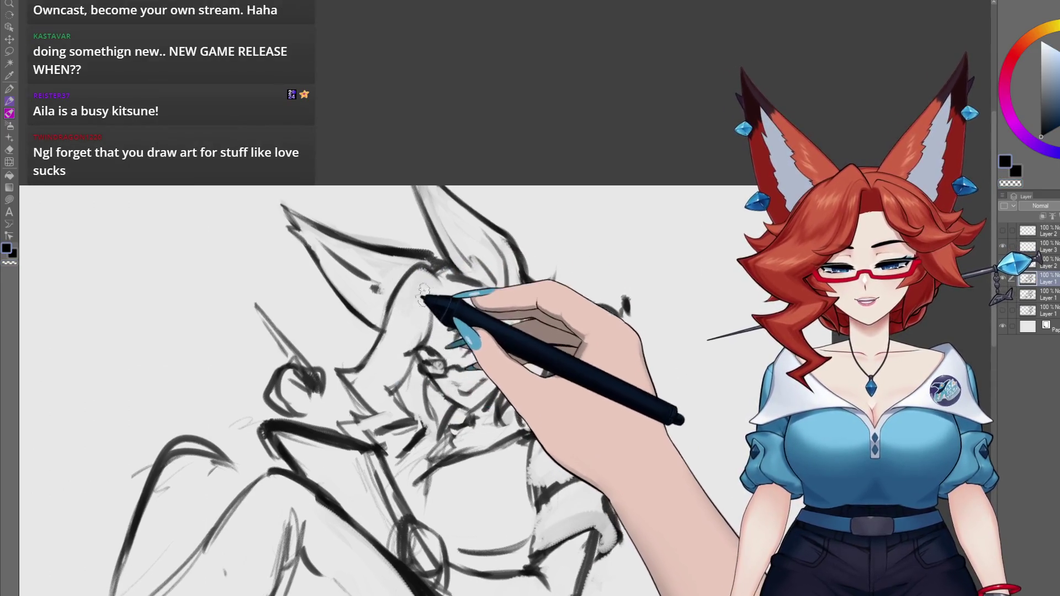
pyautogui.moveTo(441, 297); pyautogui.dragTo(451, 275)
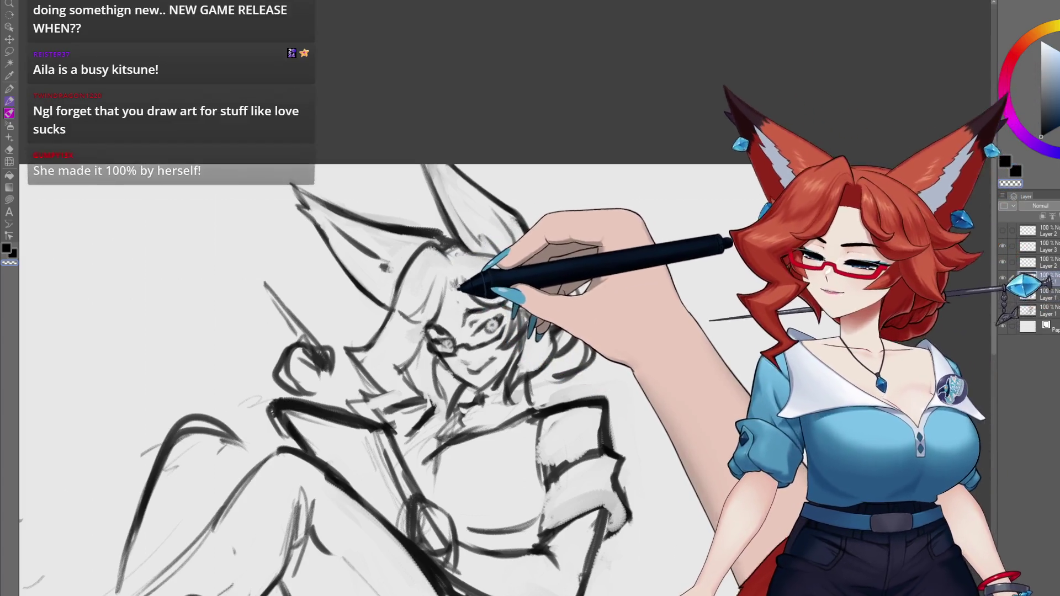
# Shift the view up to the head to ink darker hair strands around the face.
pyautogui.scroll(-1, 463, 282)
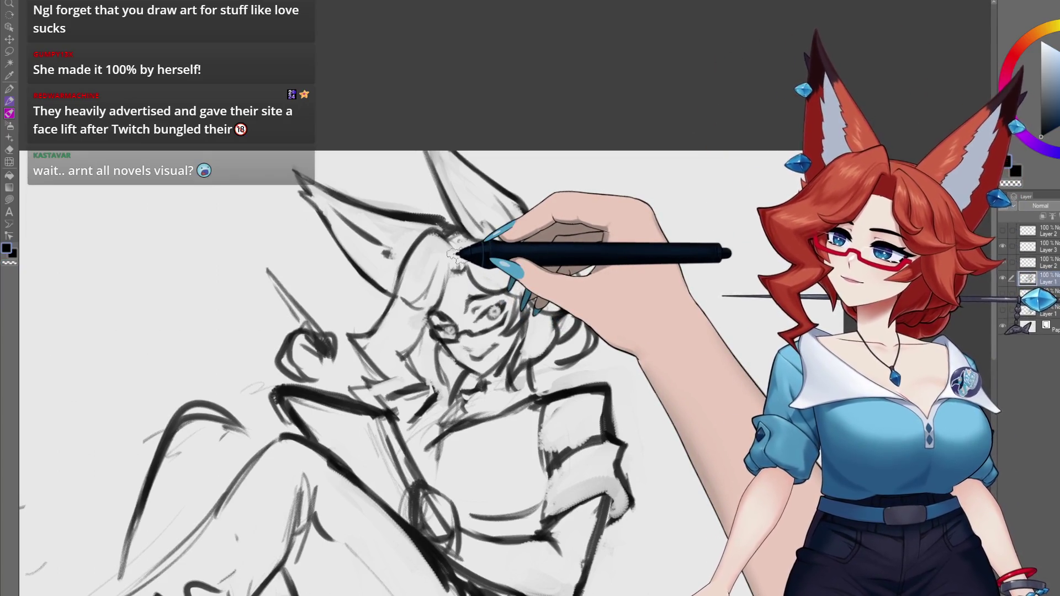
pyautogui.moveTo(450, 251); pyautogui.dragTo(447, 236)
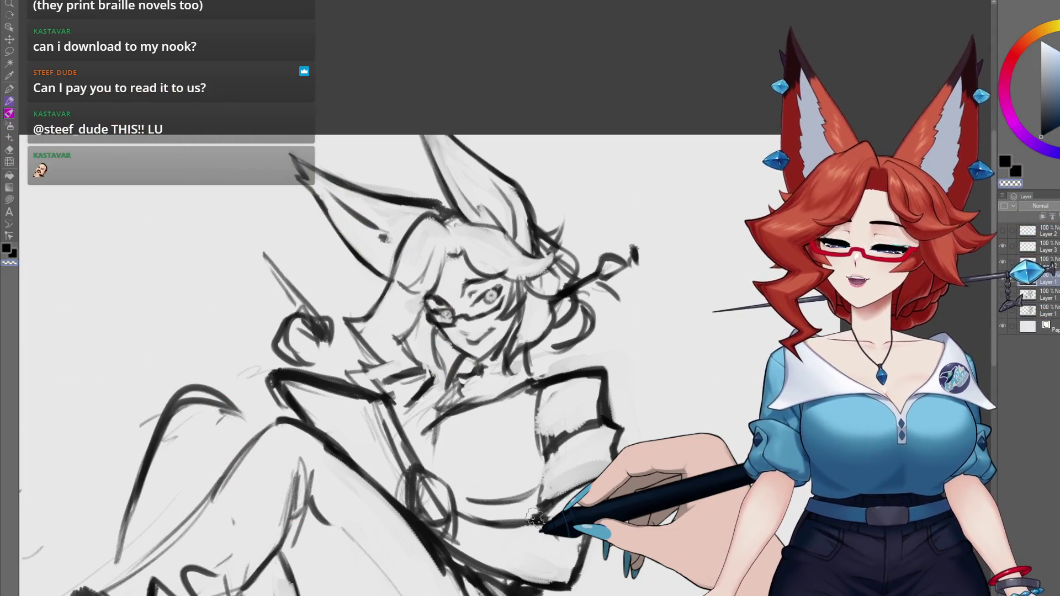
pyautogui.moveTo(440, 437); pyautogui.dragTo(678, 335)
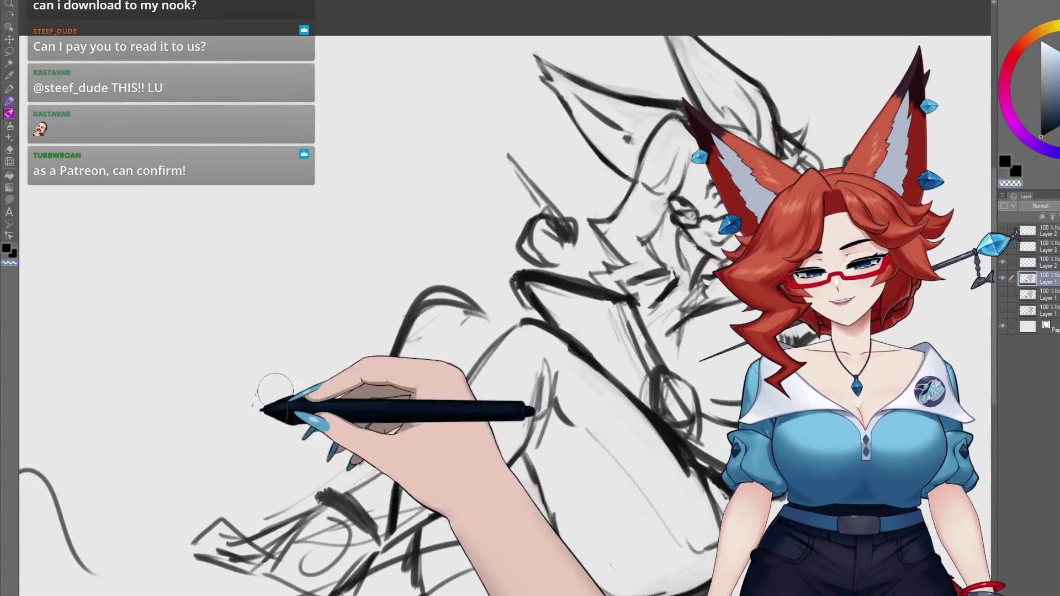
# Zoom out to show the whole reclining figure and shift it left to reframe.
pyautogui.scroll(-2, 624, 427)
pyautogui.moveTo(624, 428)
pyautogui.mouseDown()
pyautogui.moveTo(482, 483)
pyautogui.moveTo(467, 475)
pyautogui.mouseUp()
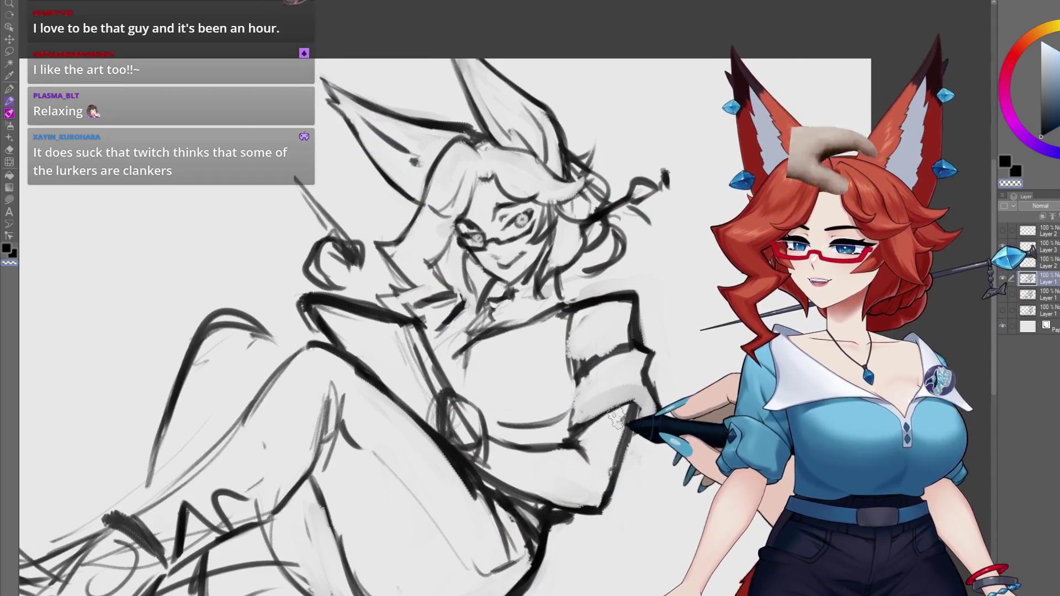
pyautogui.moveTo(620, 392); pyautogui.dragTo(577, 416)
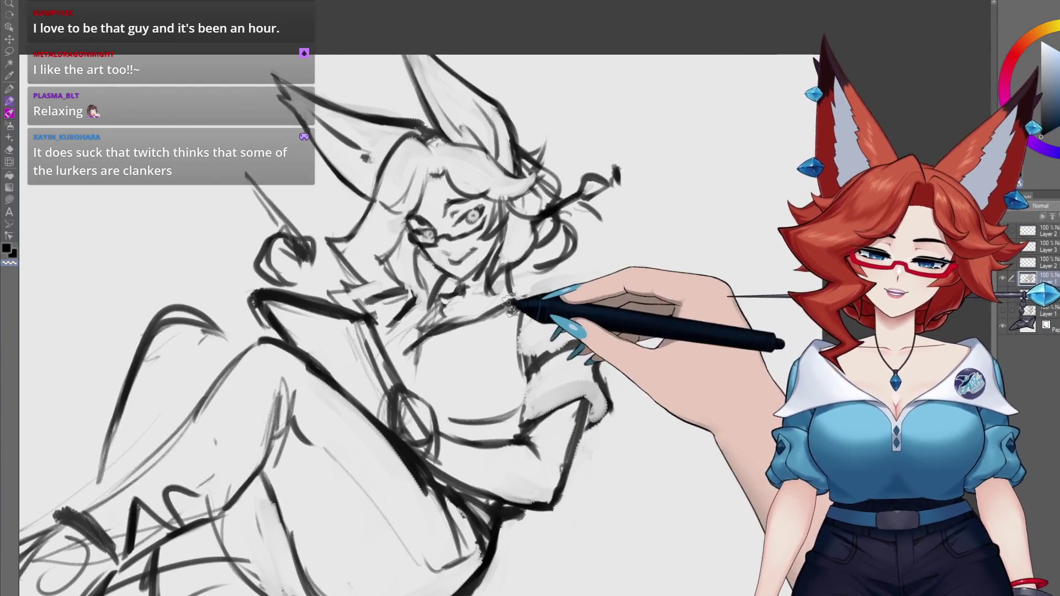
# Pan and scroll the canvas to frame the figure's face, chin, neck and collar.
pyautogui.moveTo(484, 333); pyautogui.dragTo(494, 337)
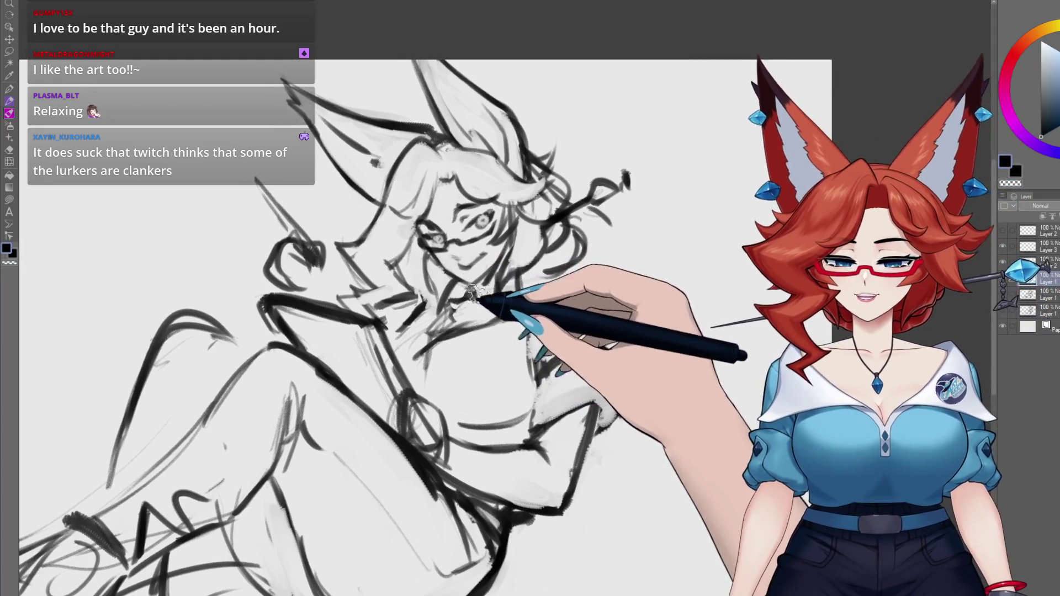
pyautogui.hscroll(-1, 474, 298)
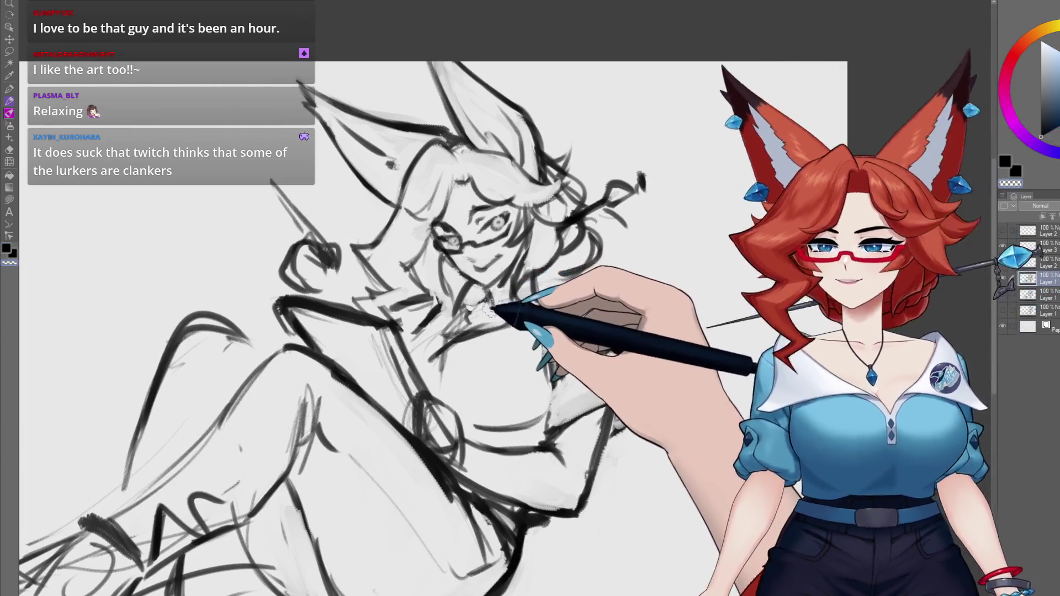
pyautogui.moveTo(508, 308); pyautogui.dragTo(520, 335)
pyautogui.scroll(1, 515, 309)
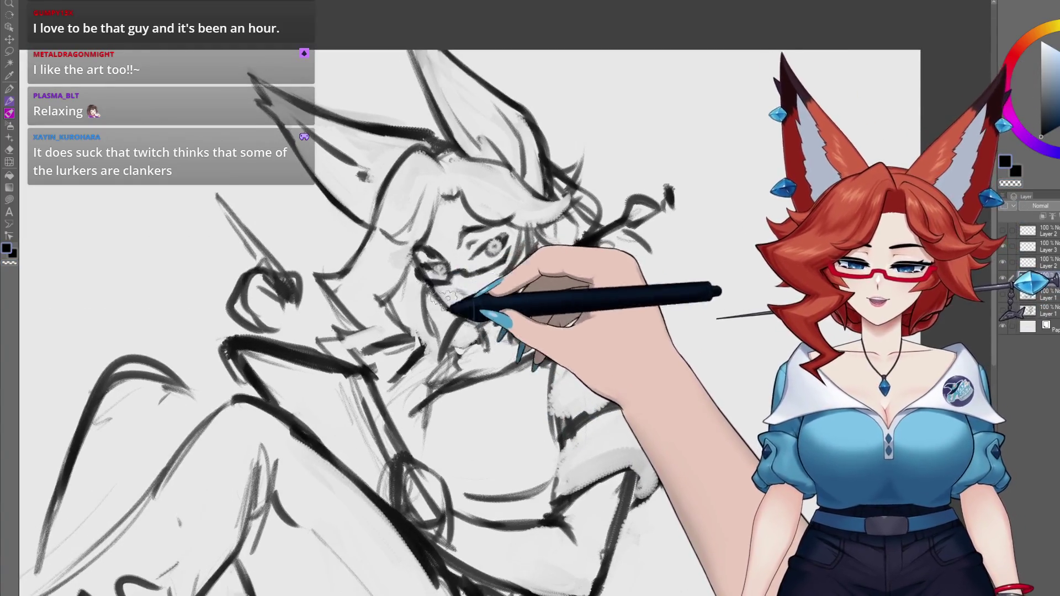
pyautogui.moveTo(467, 334); pyautogui.dragTo(488, 313)
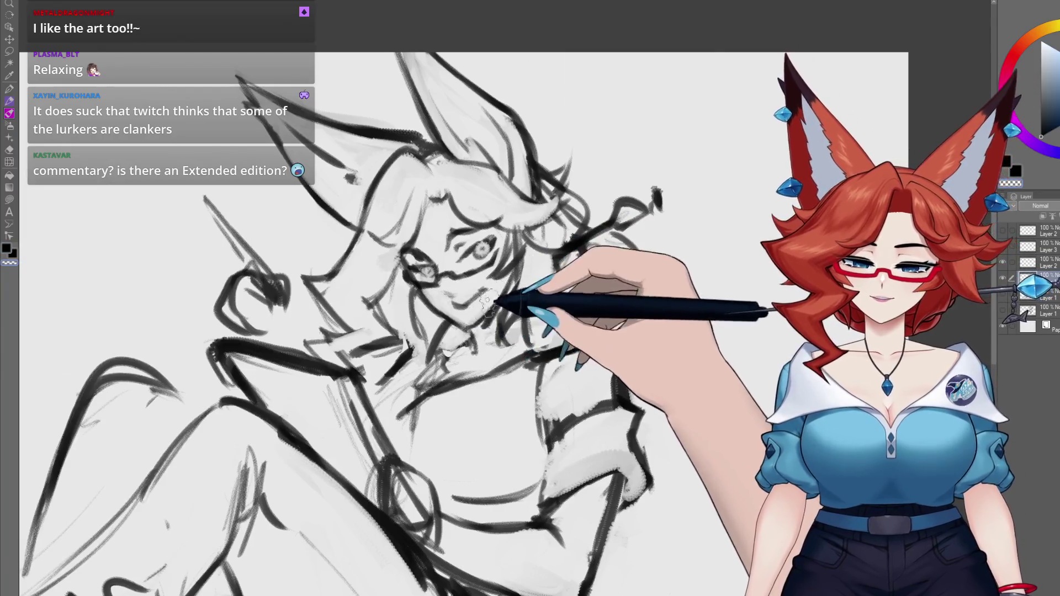
pyautogui.moveTo(489, 297); pyautogui.dragTo(449, 299)
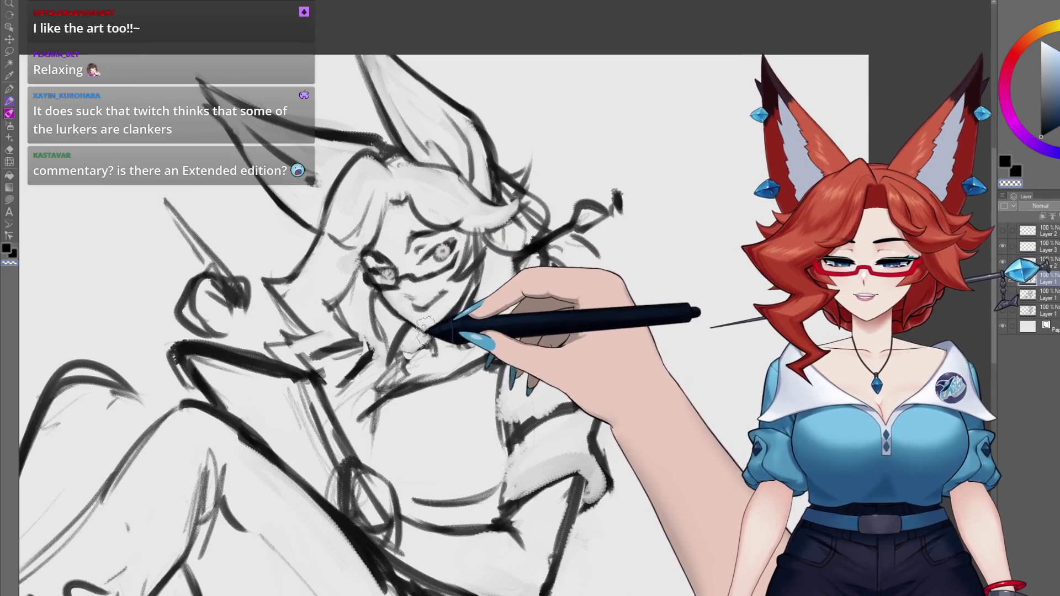
pyautogui.moveTo(462, 312); pyautogui.dragTo(466, 312)
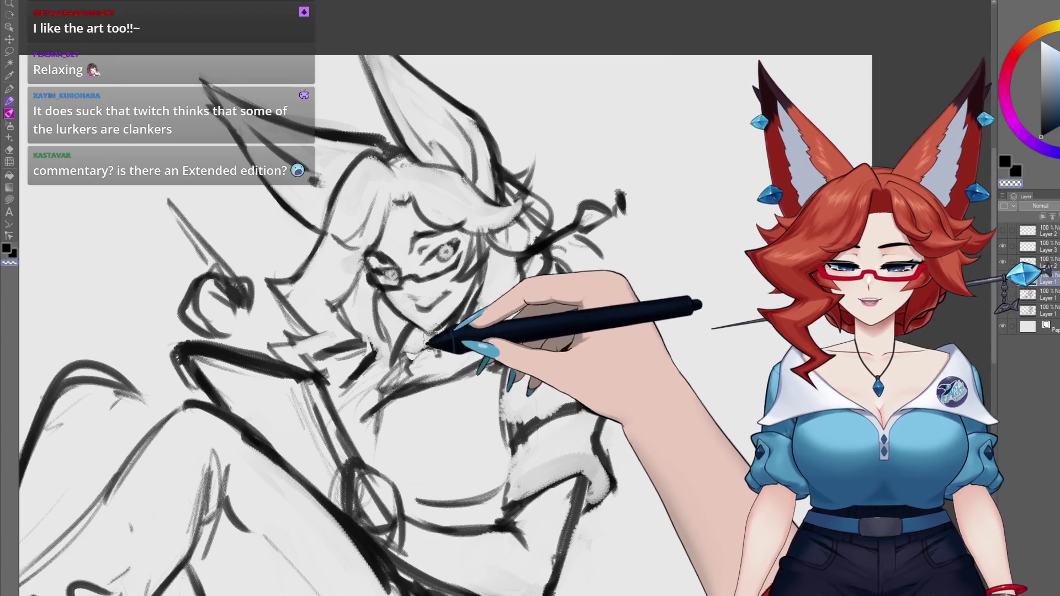
pyautogui.moveTo(431, 334); pyautogui.dragTo(457, 326)
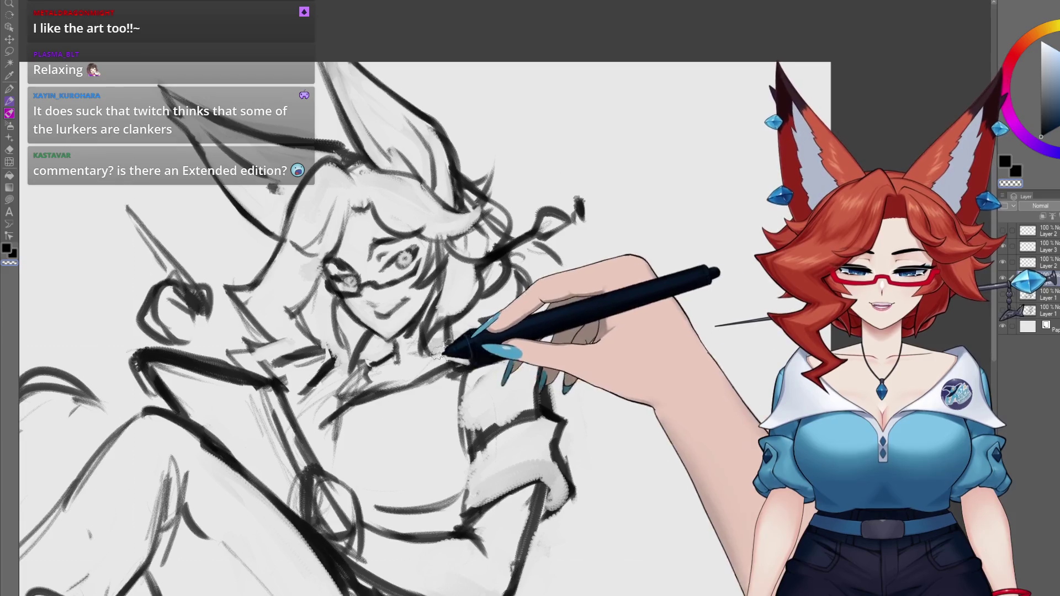
pyautogui.moveTo(455, 352); pyautogui.dragTo(516, 314)
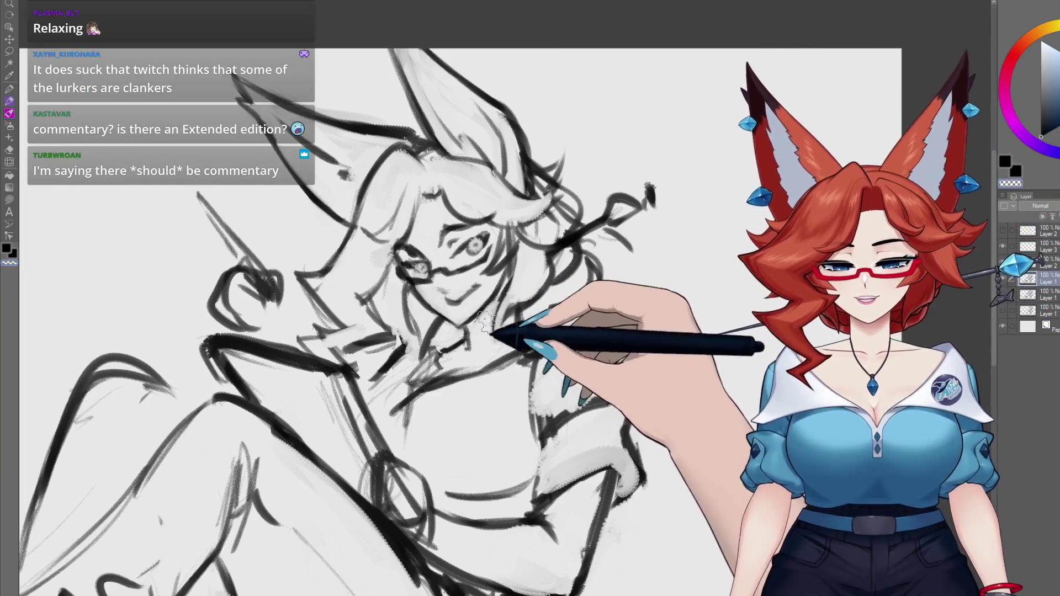
pyautogui.moveTo(520, 284); pyautogui.dragTo(481, 292)
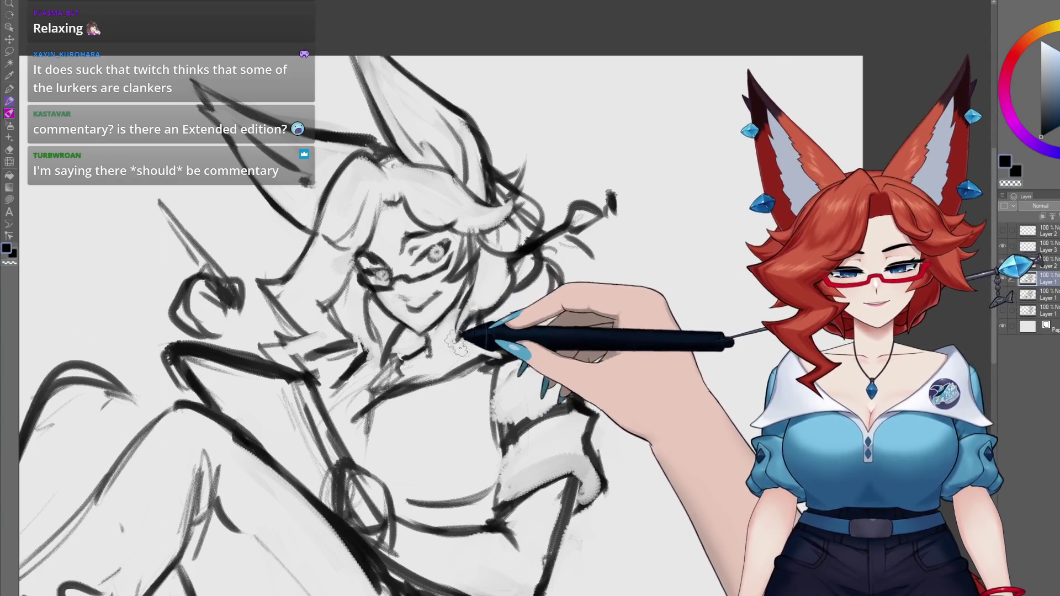
pyautogui.moveTo(486, 265); pyautogui.dragTo(502, 261)
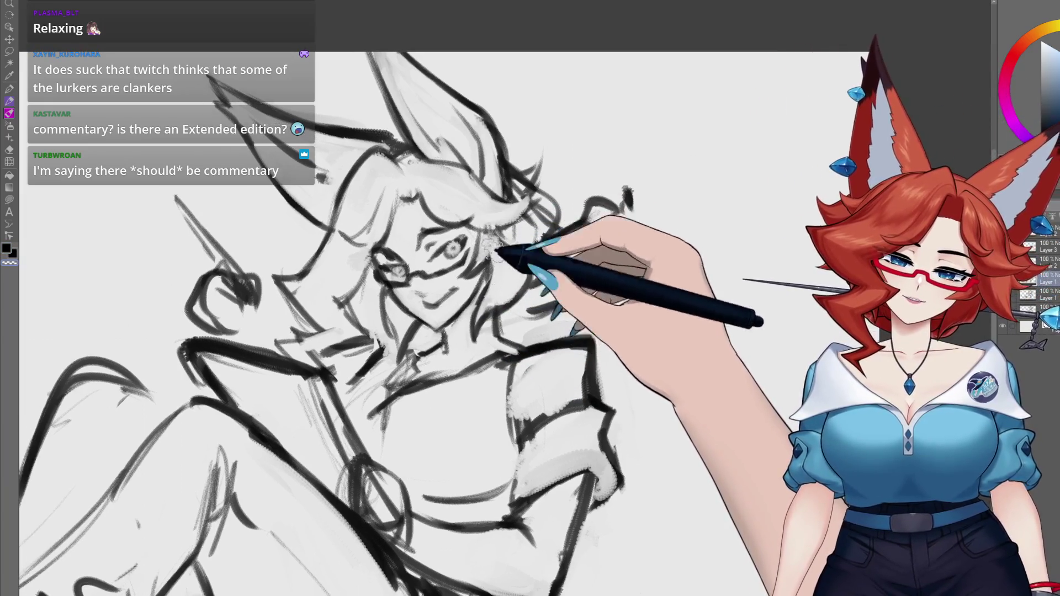
pyautogui.moveTo(495, 251); pyautogui.dragTo(497, 253)
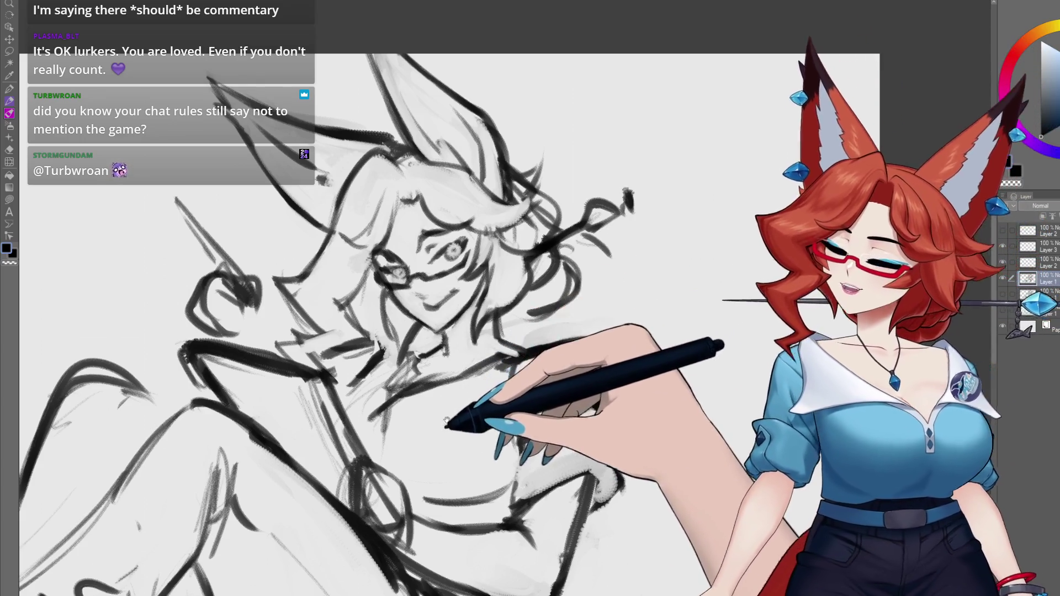
# Reframe the view onto the collar, chest and right shoulder.
pyautogui.moveTo(472, 348); pyautogui.dragTo(530, 298)
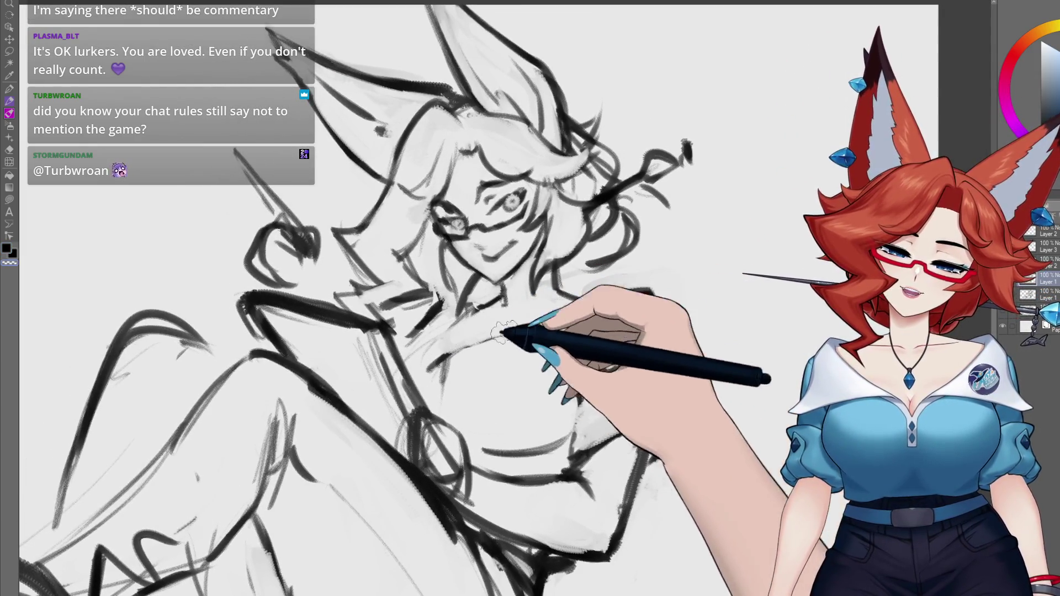
pyautogui.moveTo(582, 345); pyautogui.dragTo(544, 329)
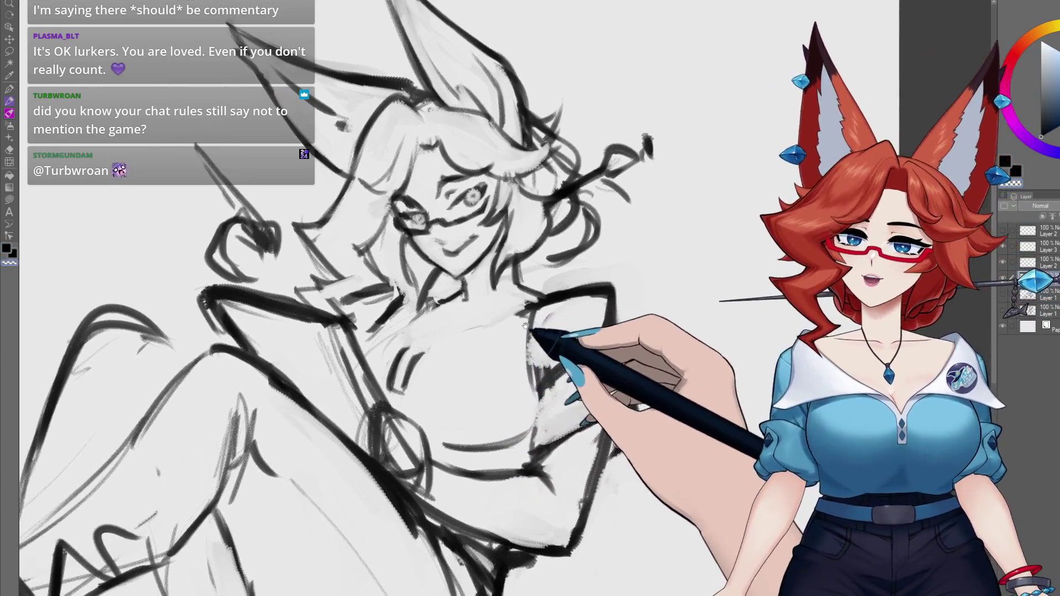
# Erase the rough right shoulder lines and redraw the shoulder with bold dark strokes.
pyautogui.moveTo(551, 343); pyautogui.dragTo(618, 430)
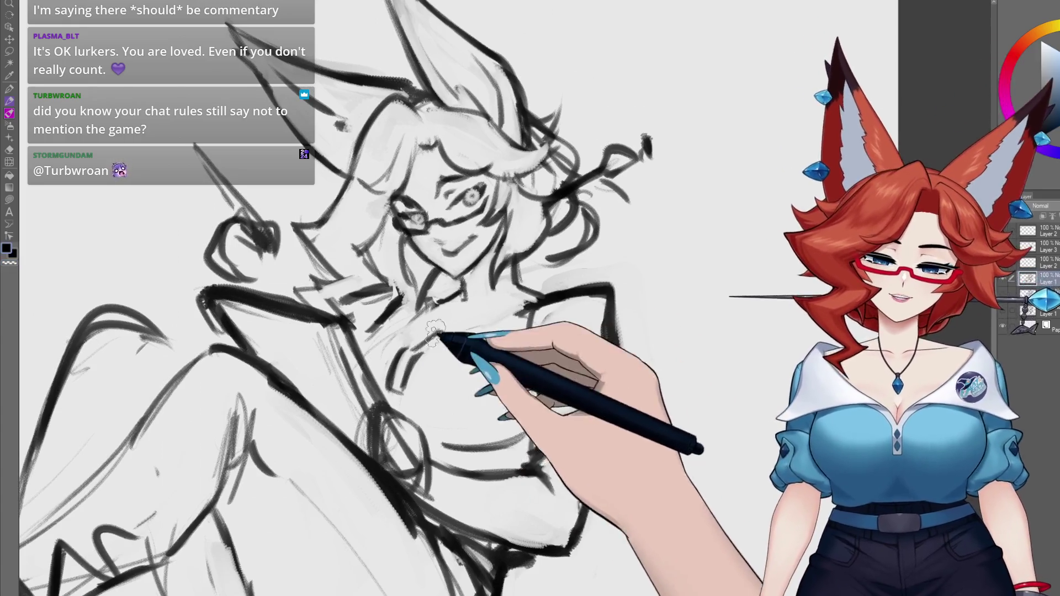
pyautogui.moveTo(497, 304); pyautogui.dragTo(549, 282)
pyautogui.moveTo(424, 346)
pyautogui.mouseDown()
pyautogui.moveTo(462, 349)
pyautogui.moveTo(416, 346)
pyautogui.mouseUp()
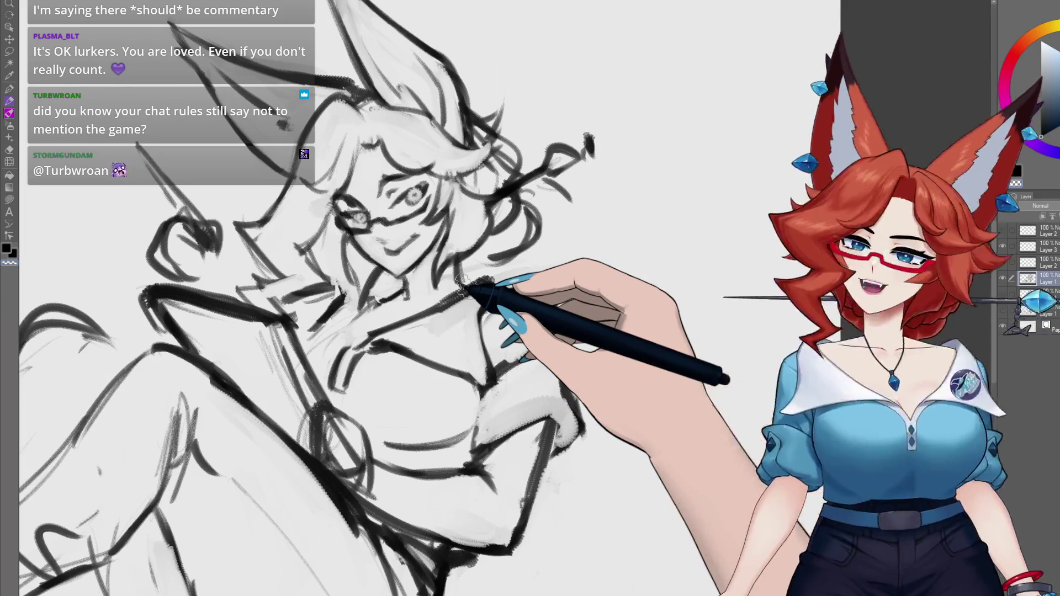
# Ink a bold collar line down the chest, then switch to Layer 1.
pyautogui.moveTo(526, 380); pyautogui.dragTo(578, 385)
pyautogui.scroll(2, 577, 381)
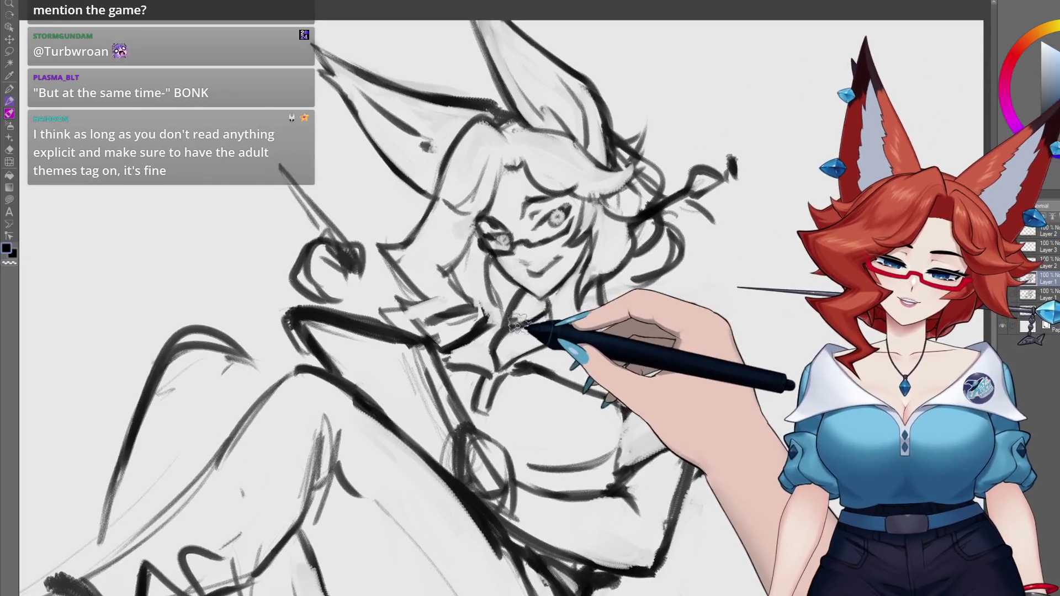
pyautogui.moveTo(627, 302); pyautogui.dragTo(497, 353)
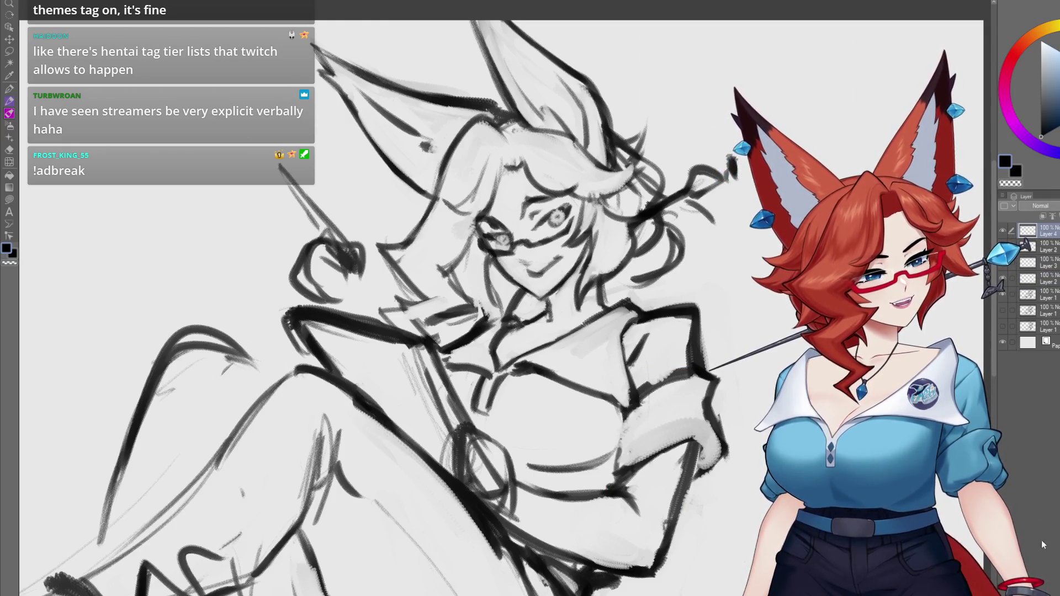
pyautogui.click(1045, 296)
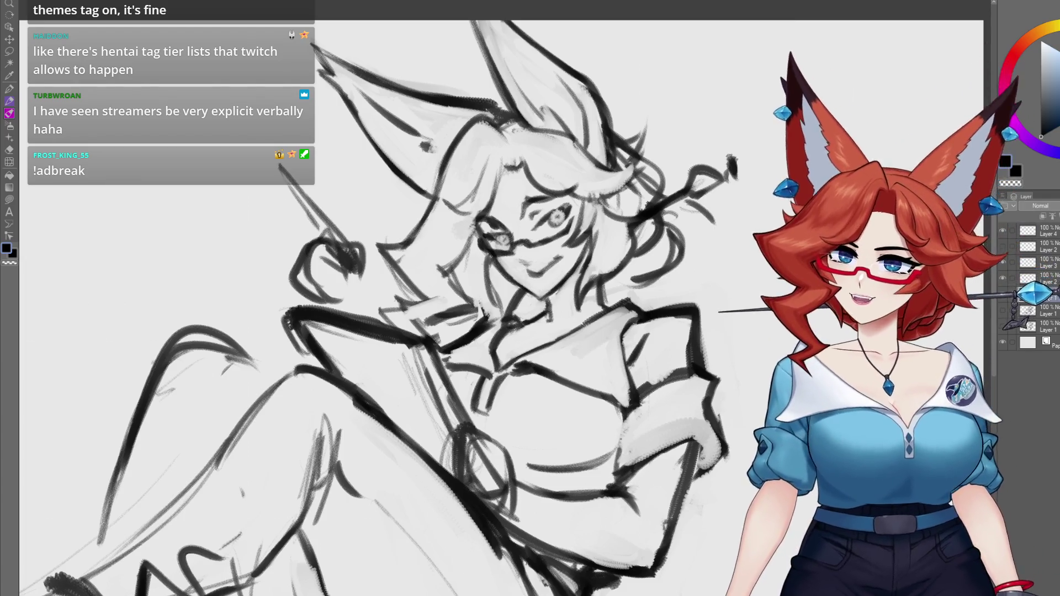
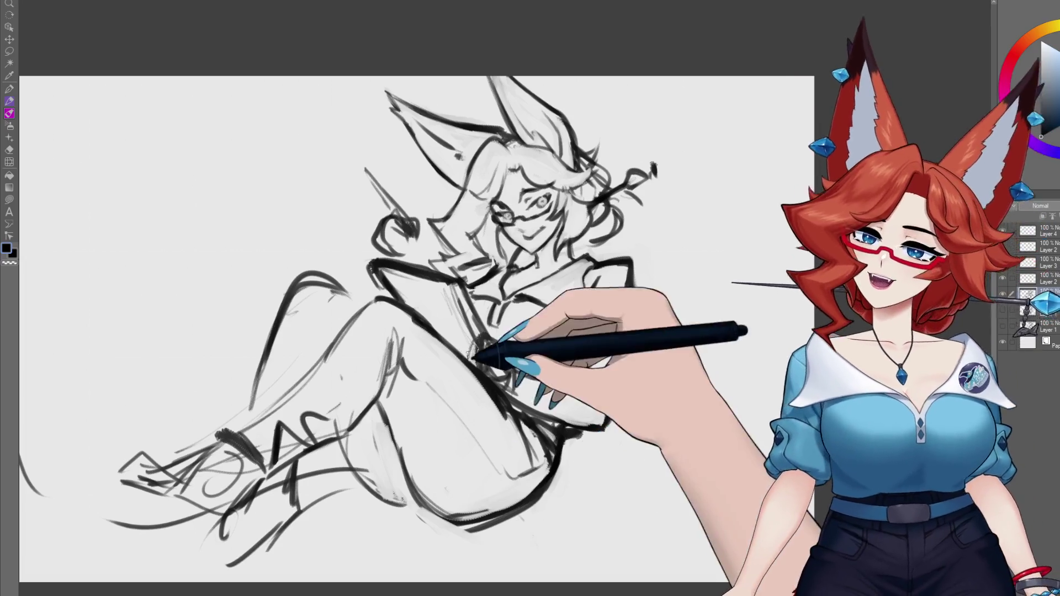
# Nudge the view and make Layer 4, the topmost sketch layer, the active layer.
pyautogui.moveTo(459, 290); pyautogui.dragTo(503, 345)
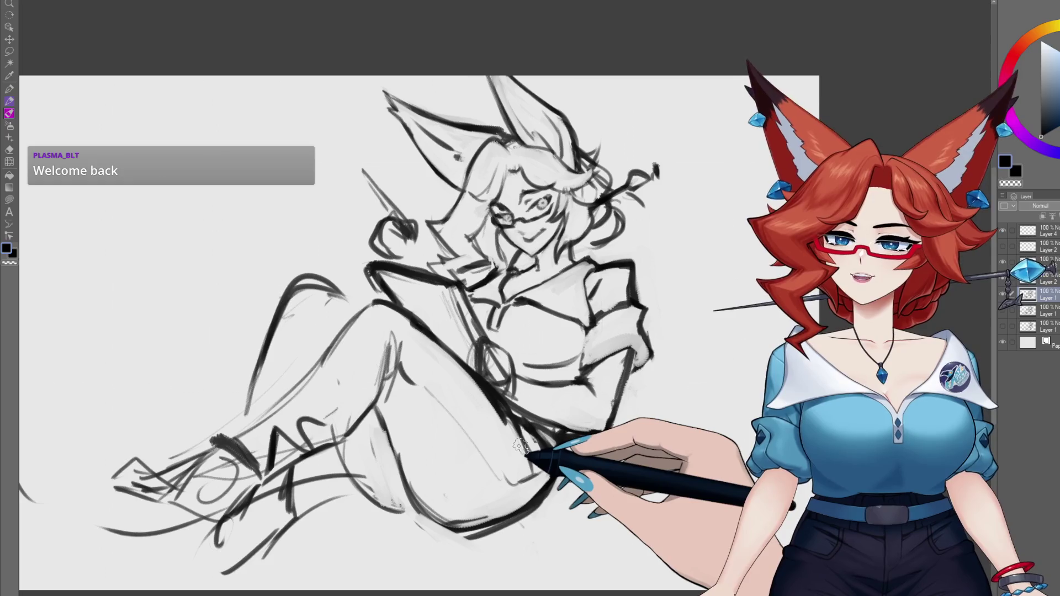
pyautogui.click(1051, 230)
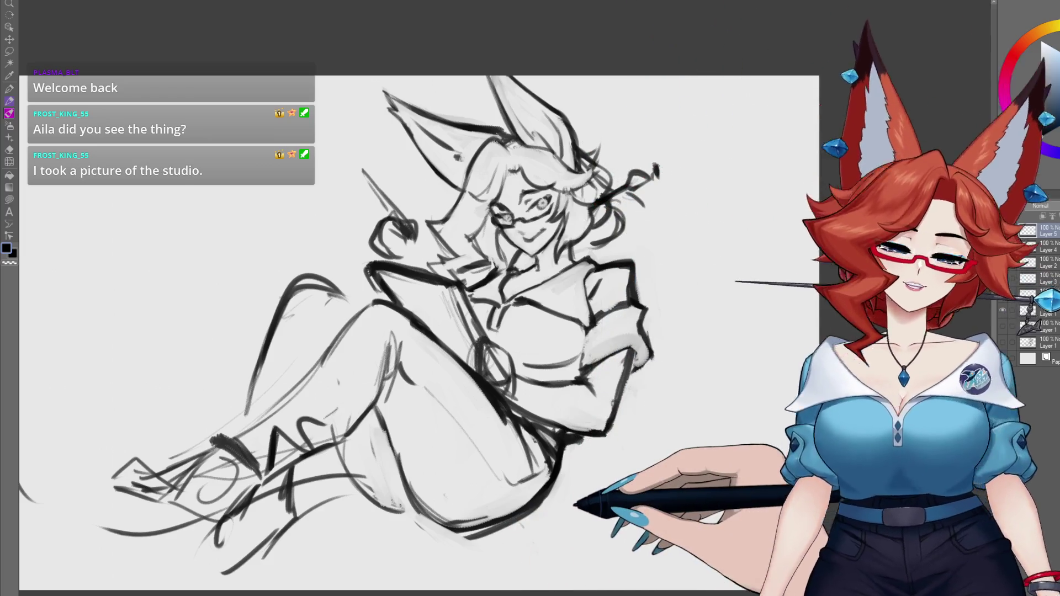
pyautogui.click(1048, 314)
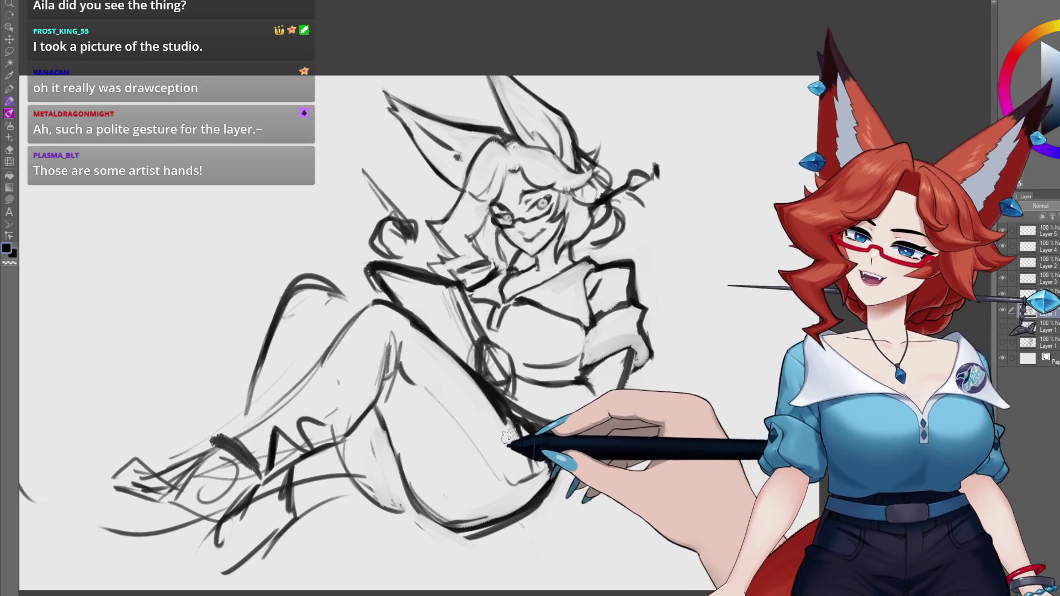
# Shift the view of the sketch up and left while working on Layer 1.
pyautogui.moveTo(603, 446); pyautogui.dragTo(584, 391)
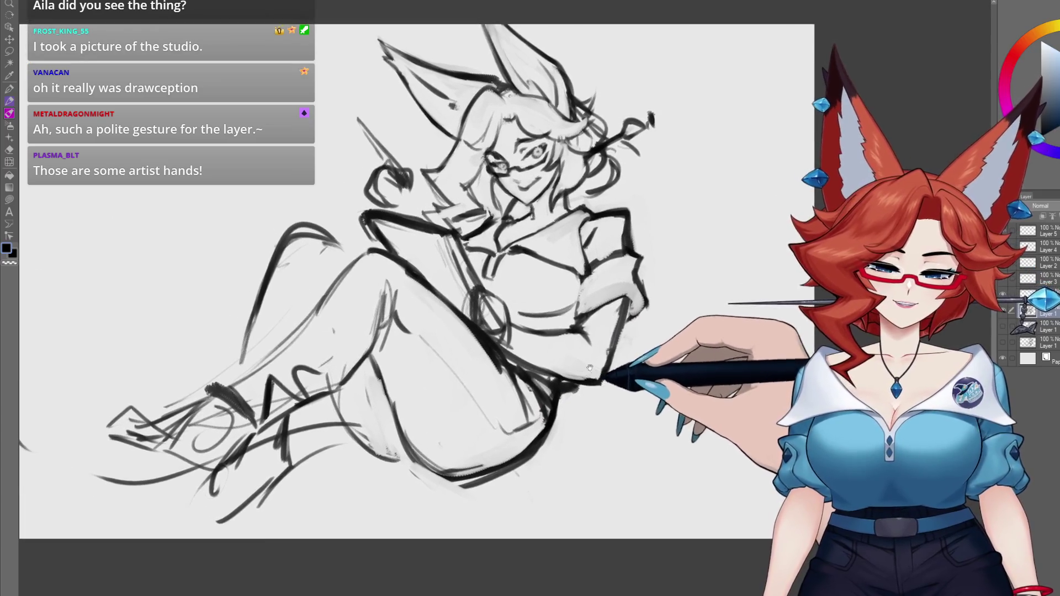
# Zoom in on the girl's head and erase the stray marks on her hair.
pyautogui.scroll(3, 588, 383)
pyautogui.scroll(-3, 591, 375)
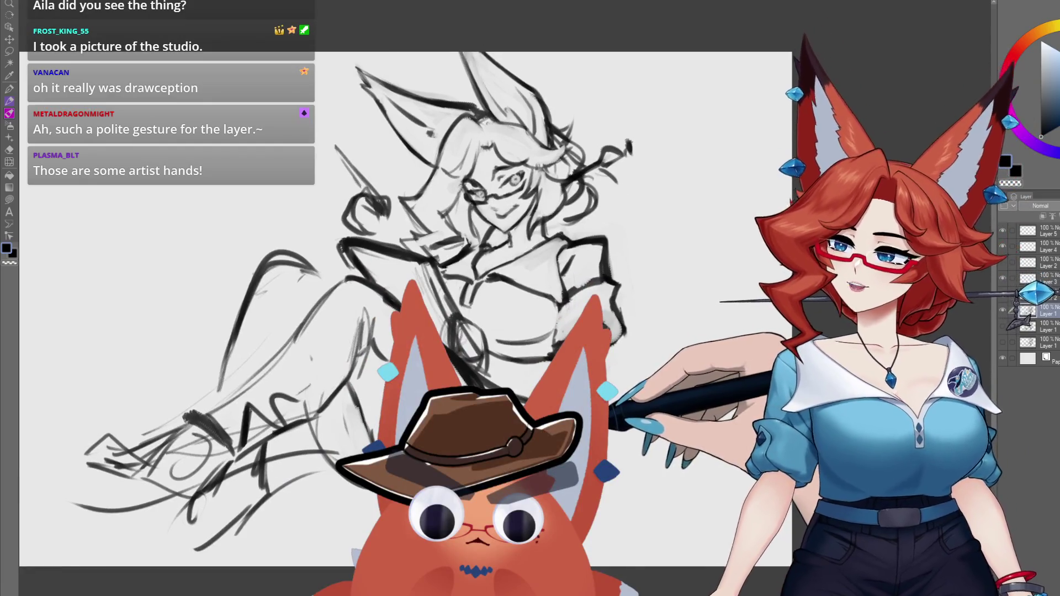
pyautogui.scroll(4, 496, 287)
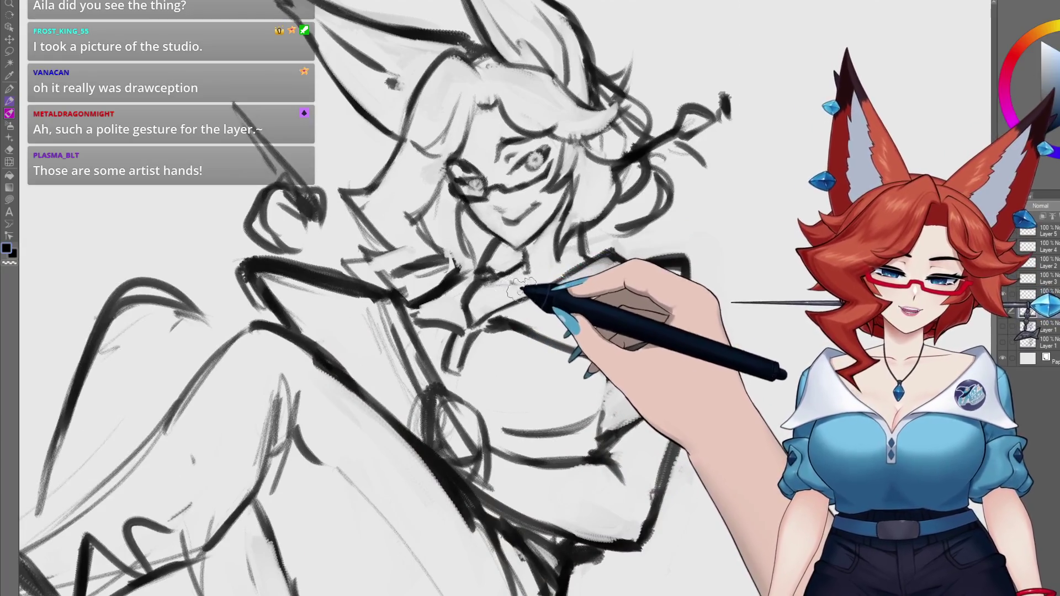
pyautogui.moveTo(695, 234); pyautogui.dragTo(640, 312)
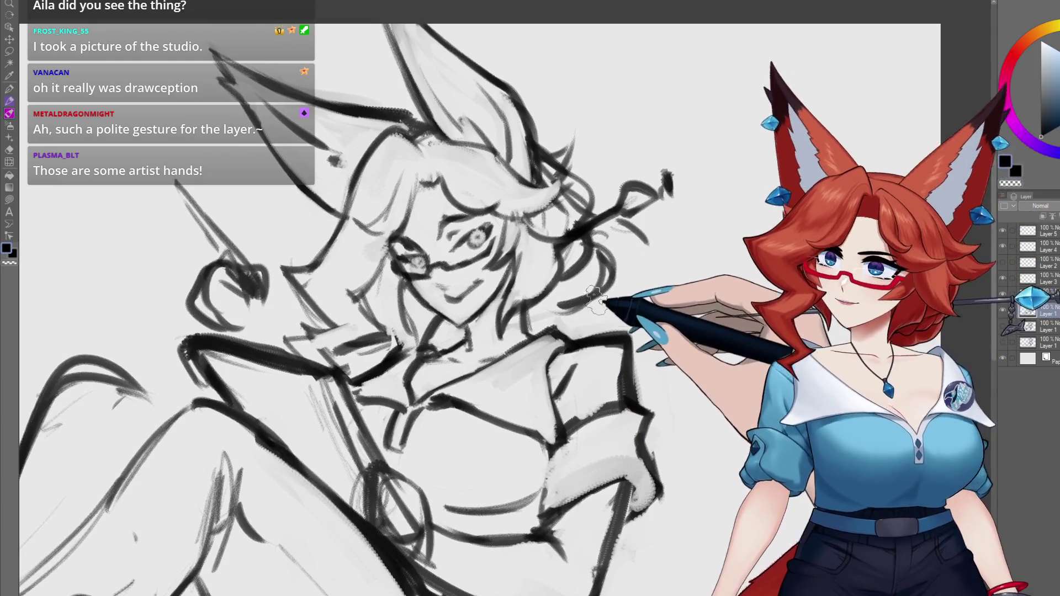
pyautogui.moveTo(611, 301); pyautogui.dragTo(601, 298)
pyautogui.moveTo(576, 252)
pyautogui.mouseDown()
pyautogui.moveTo(595, 245)
pyautogui.moveTo(571, 239)
pyautogui.mouseUp()
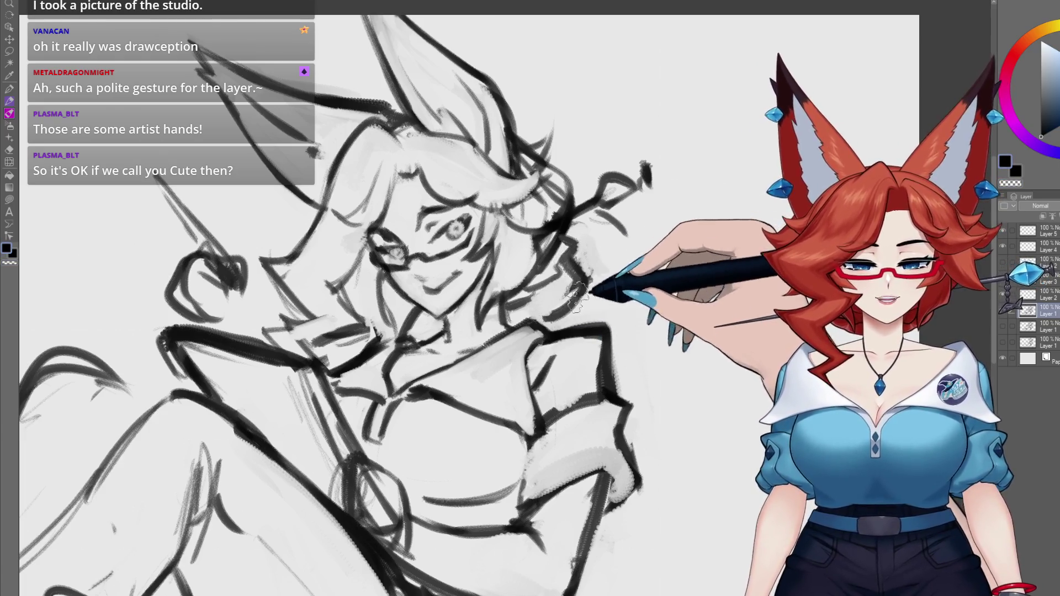
# Darken and refine the face, glasses, cheek, jaw, chin, nose and eye lines.
pyautogui.moveTo(609, 308); pyautogui.dragTo(619, 329)
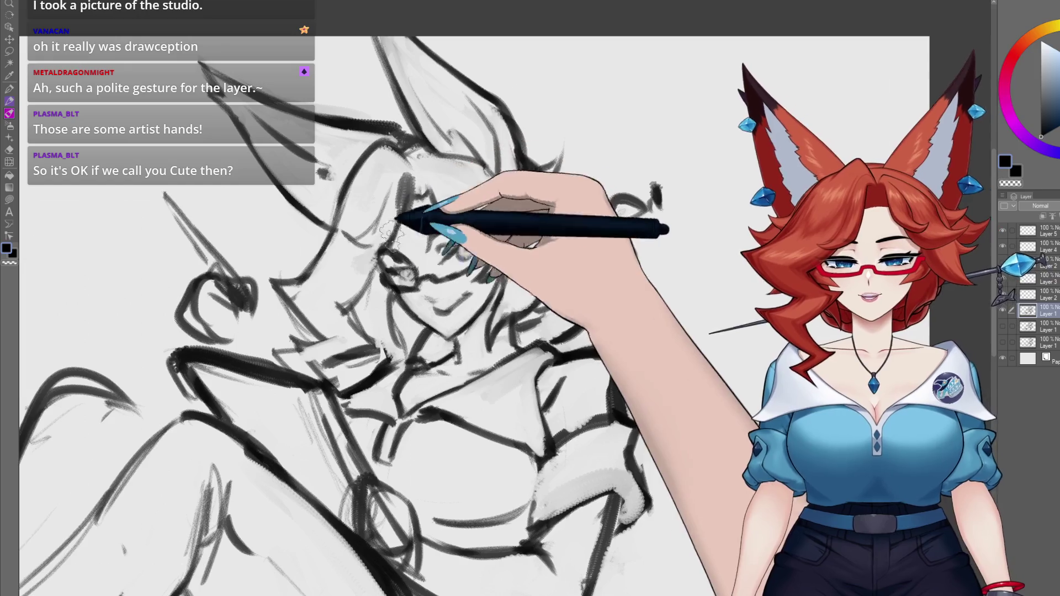
pyautogui.scroll(1, 469, 237)
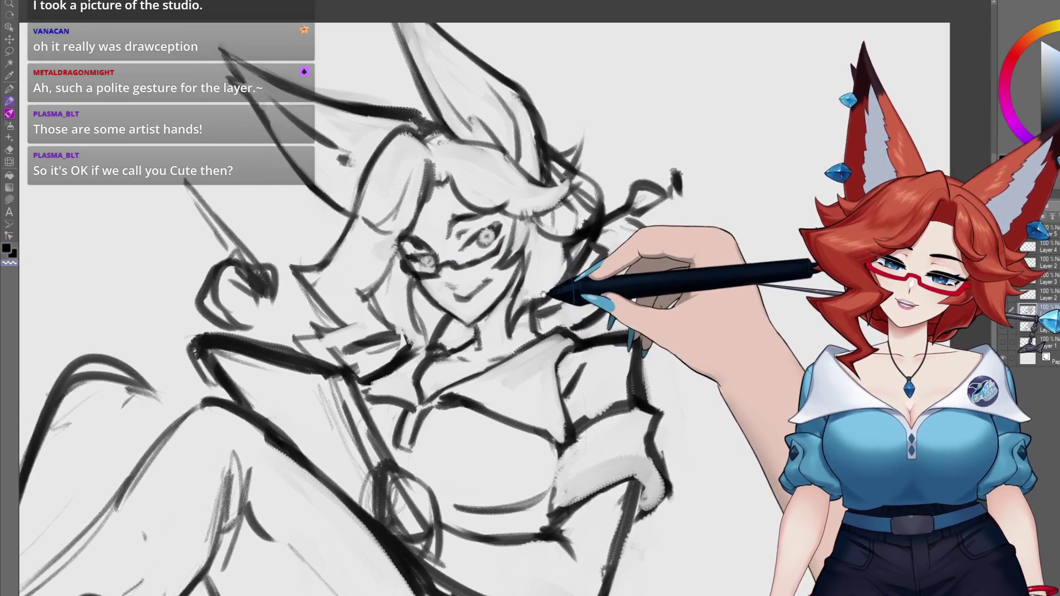
pyautogui.moveTo(284, 259)
pyautogui.mouseDown()
pyautogui.moveTo(308, 285)
pyautogui.moveTo(389, 242)
pyautogui.moveTo(378, 276)
pyautogui.mouseUp()
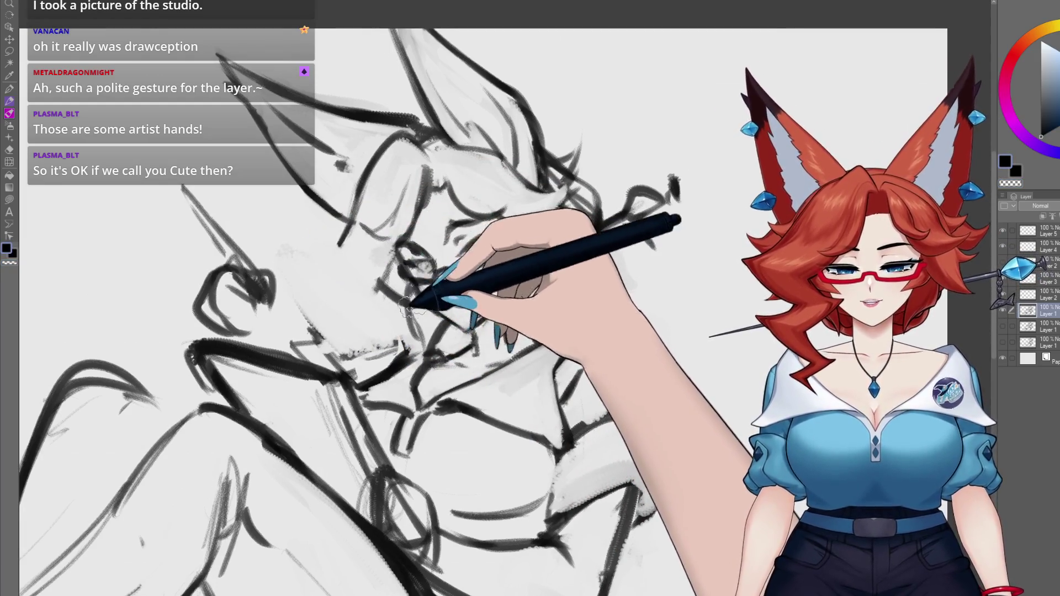
pyautogui.moveTo(408, 222)
pyautogui.mouseDown()
pyautogui.moveTo(331, 244)
pyautogui.moveTo(393, 309)
pyautogui.mouseUp()
pyautogui.moveTo(369, 269)
pyautogui.mouseDown()
pyautogui.moveTo(340, 312)
pyautogui.moveTo(349, 284)
pyautogui.mouseUp()
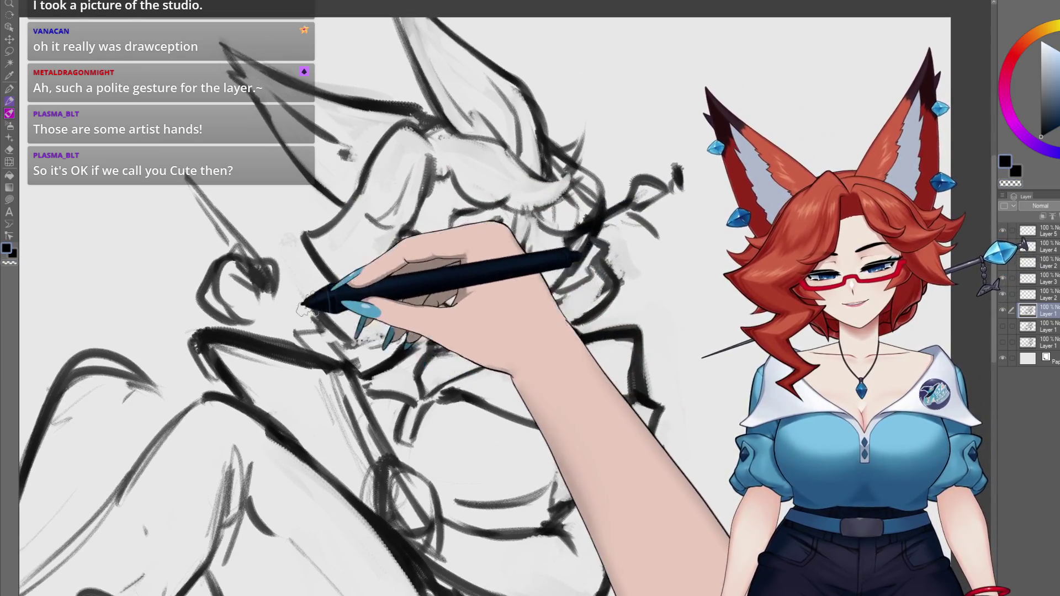
pyautogui.moveTo(333, 294)
pyautogui.mouseDown()
pyautogui.moveTo(296, 334)
pyautogui.moveTo(411, 289)
pyautogui.mouseUp()
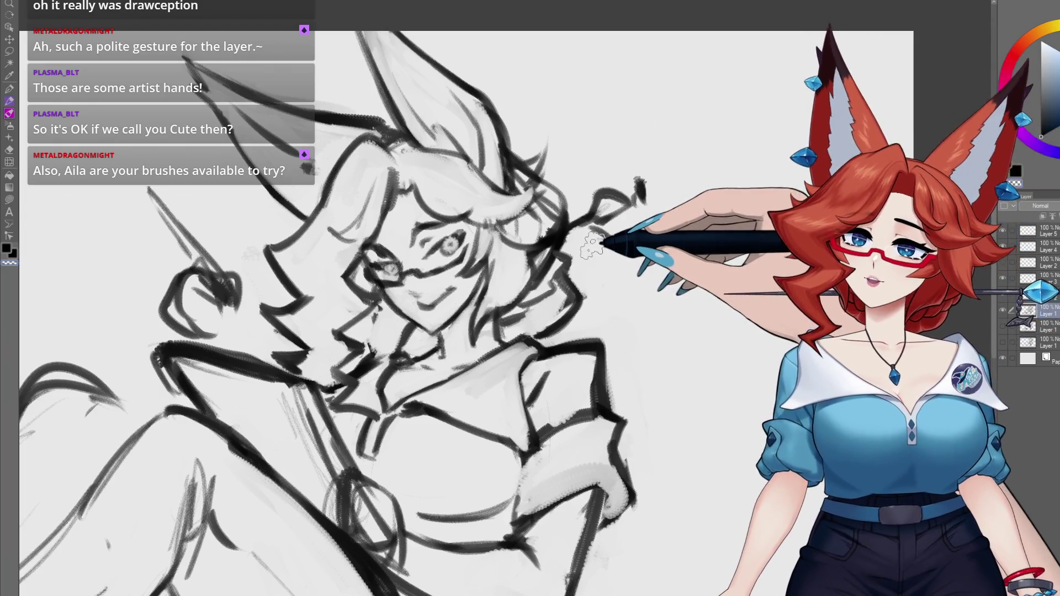
pyautogui.moveTo(613, 252); pyautogui.dragTo(603, 249)
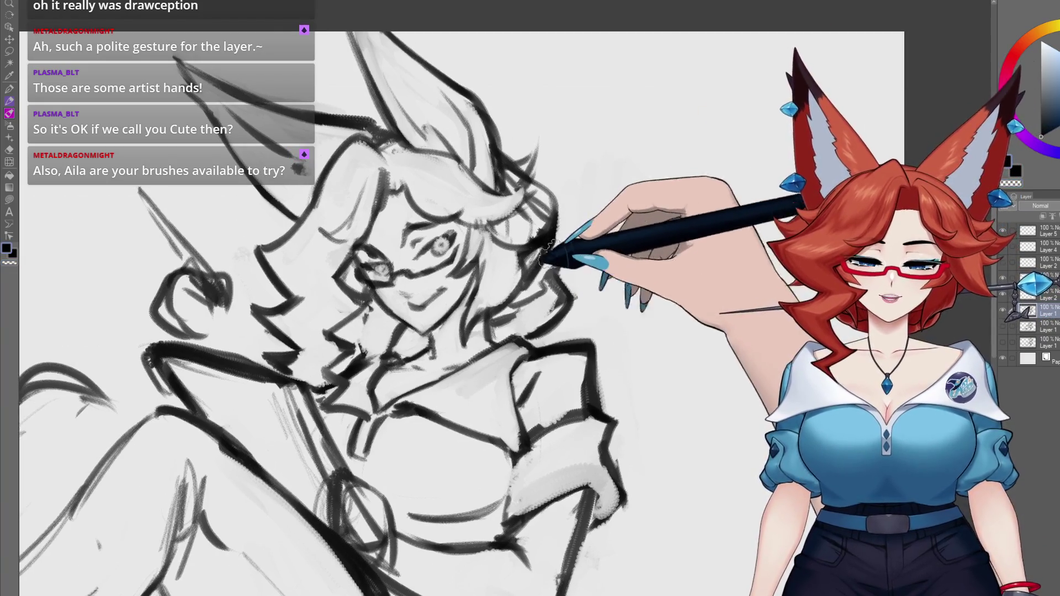
# Center on the head ornament and redraw a curved stroke of its diamond-and-leaf shape.
pyautogui.moveTo(618, 223); pyautogui.dragTo(555, 259)
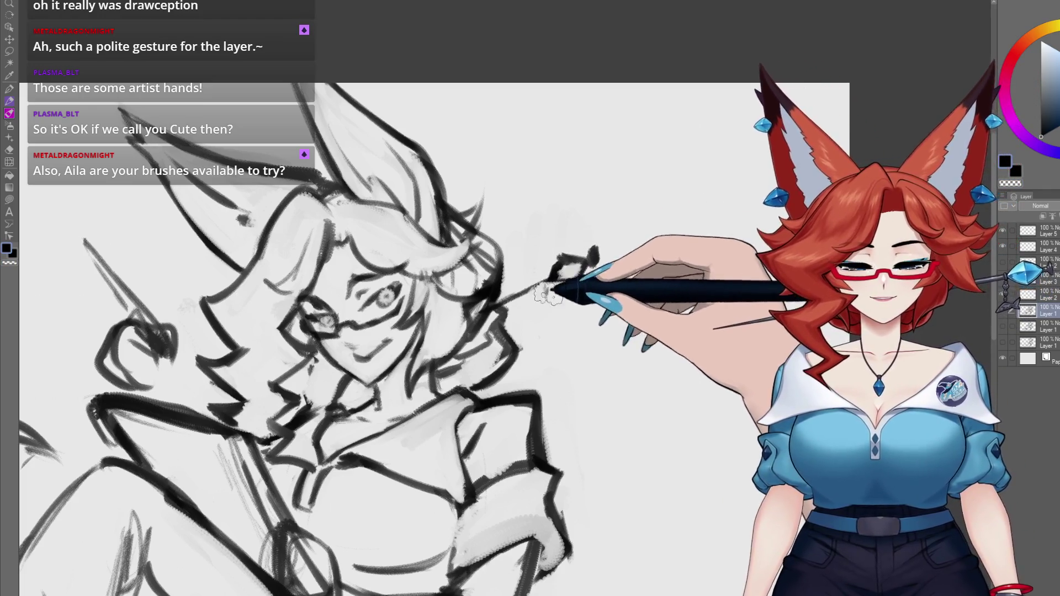
pyautogui.moveTo(546, 287); pyautogui.dragTo(584, 308)
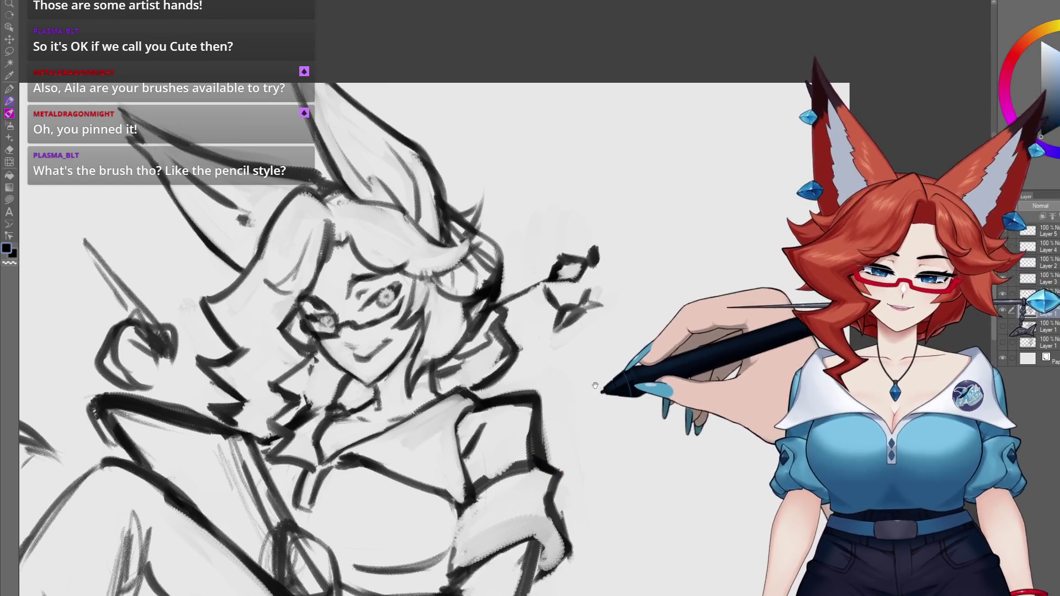
pyautogui.moveTo(594, 386); pyautogui.dragTo(575, 370)
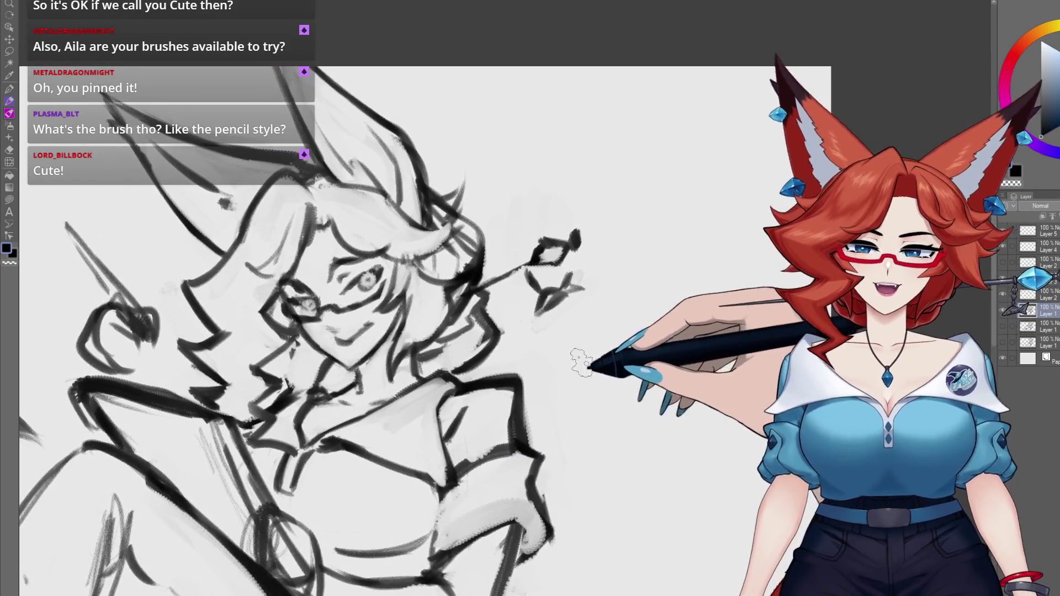
pyautogui.moveTo(618, 337); pyautogui.dragTo(406, 334)
pyautogui.moveTo(530, 166); pyautogui.dragTo(525, 450)
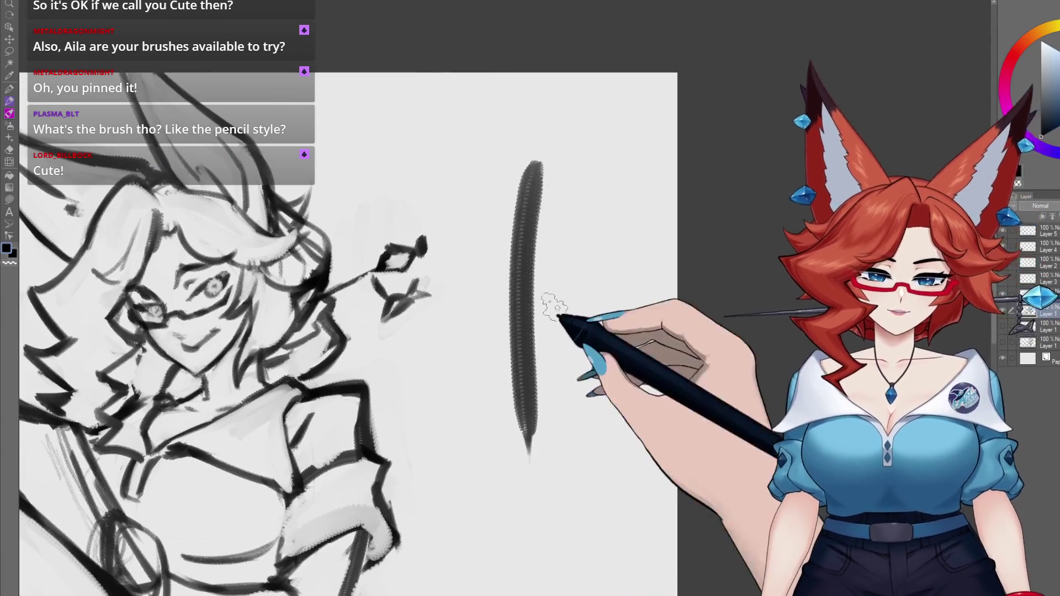
pyautogui.moveTo(559, 285); pyautogui.dragTo(504, 284)
pyautogui.scroll(2, 503, 284)
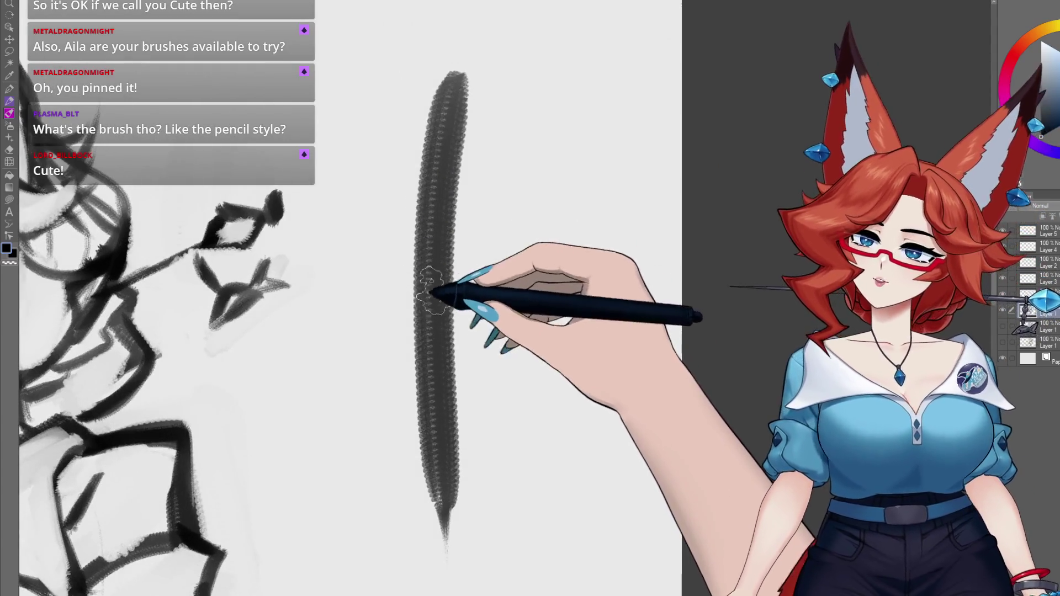
pyautogui.moveTo(480, 363)
pyautogui.mouseDown()
pyautogui.moveTo(575, 326)
pyautogui.moveTo(486, 406)
pyautogui.moveTo(552, 367)
pyautogui.moveTo(579, 398)
pyautogui.mouseUp()
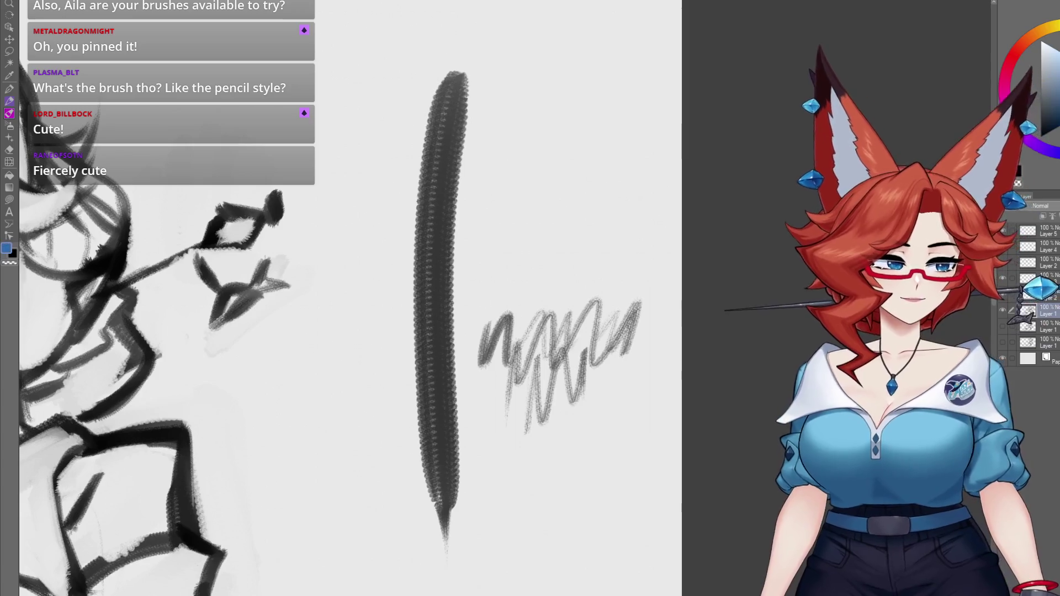
pyautogui.moveTo(595, 276); pyautogui.dragTo(563, 393)
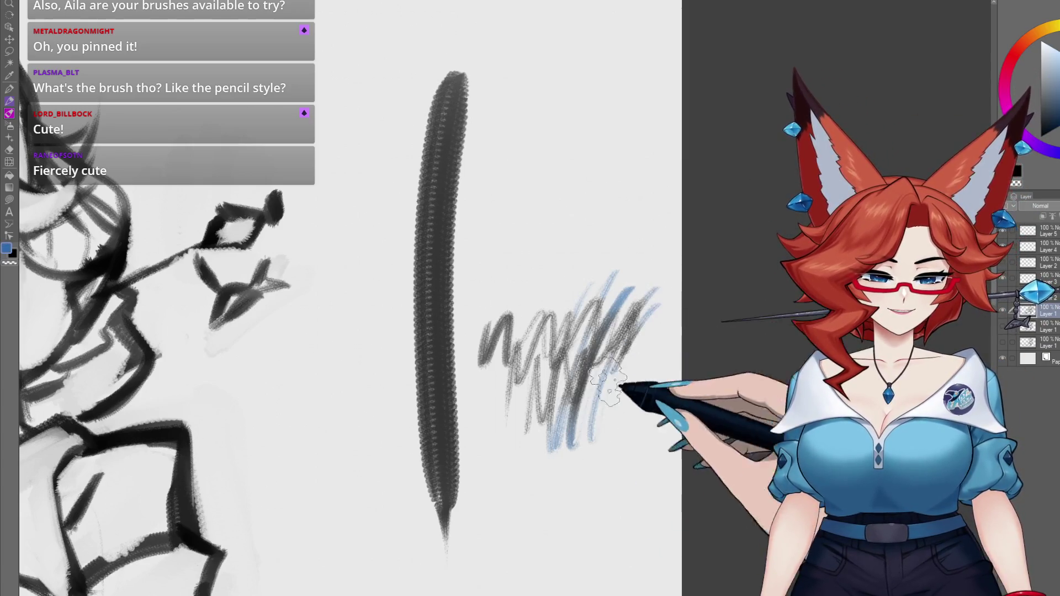
pyautogui.moveTo(629, 279); pyautogui.dragTo(569, 263)
pyautogui.moveTo(646, 259); pyautogui.dragTo(591, 343)
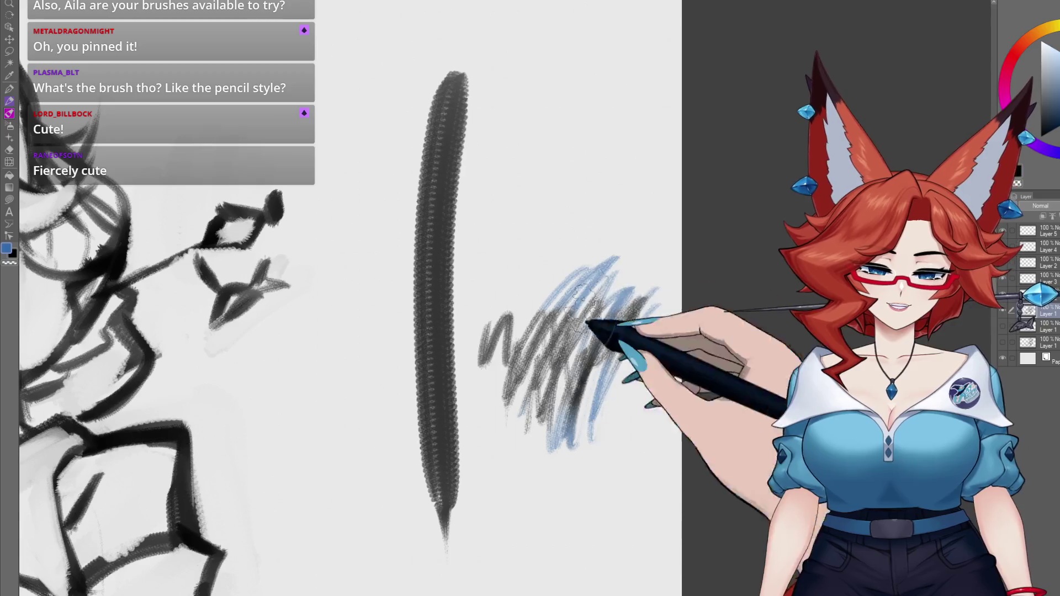
pyautogui.moveTo(618, 283); pyautogui.dragTo(590, 322)
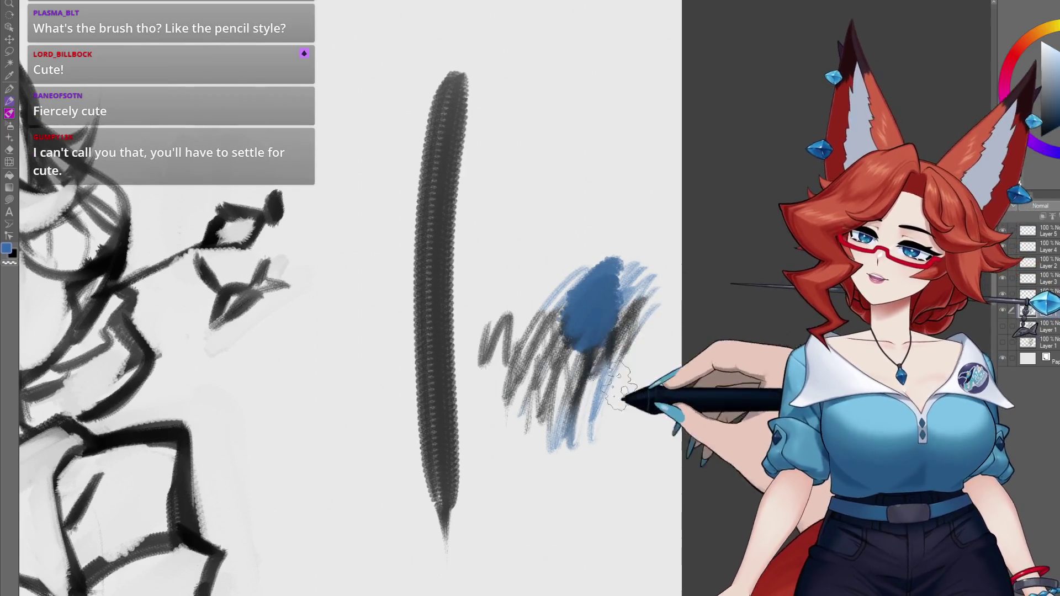
pyautogui.moveTo(566, 331); pyautogui.dragTo(574, 380)
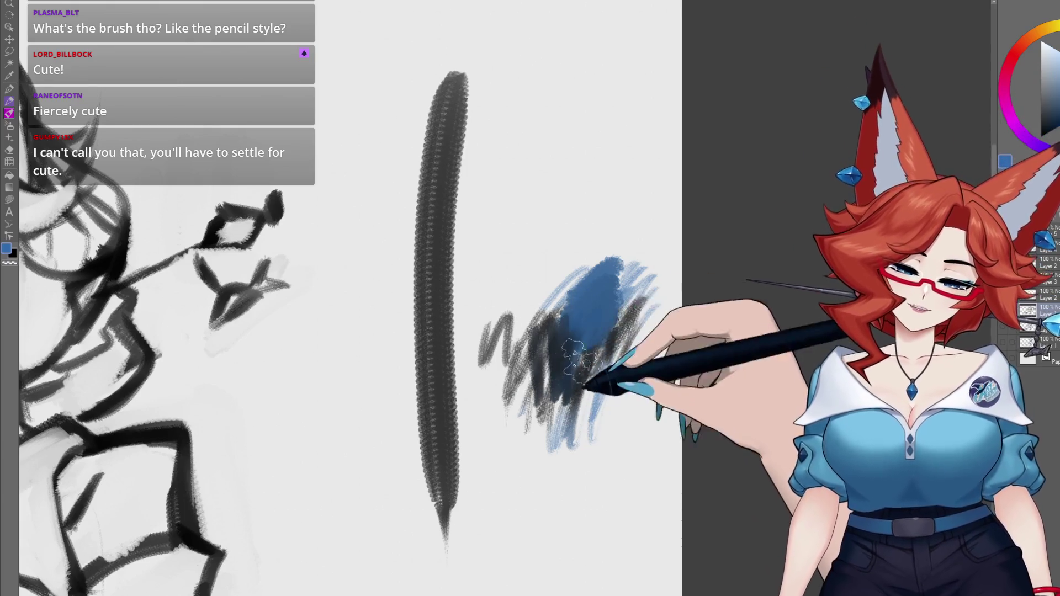
pyautogui.moveTo(538, 348); pyautogui.dragTo(536, 397)
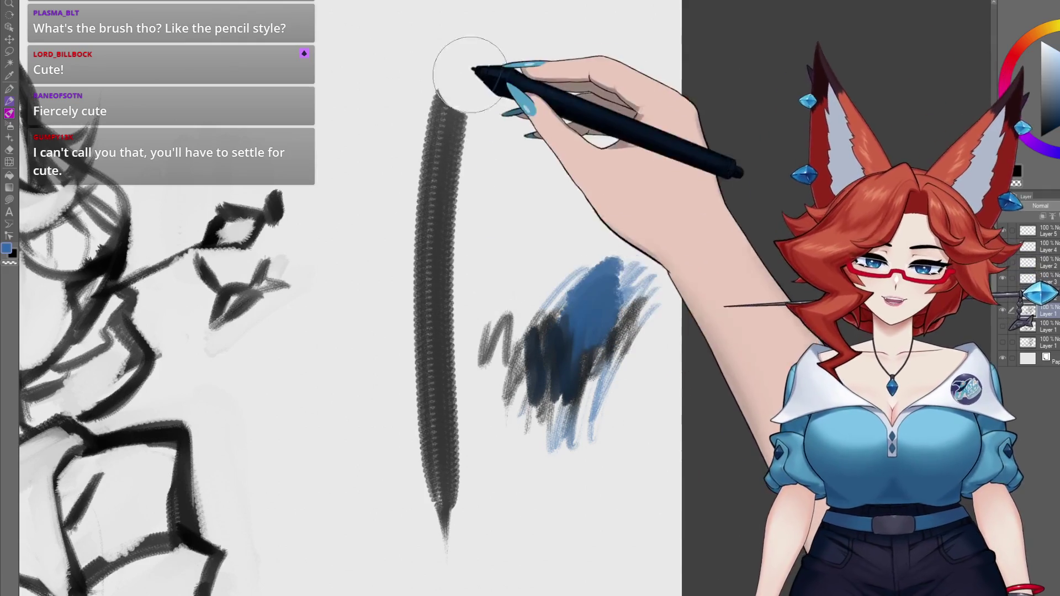
pyautogui.hotkey('ctrl', 'z')
pyautogui.press('Delete')
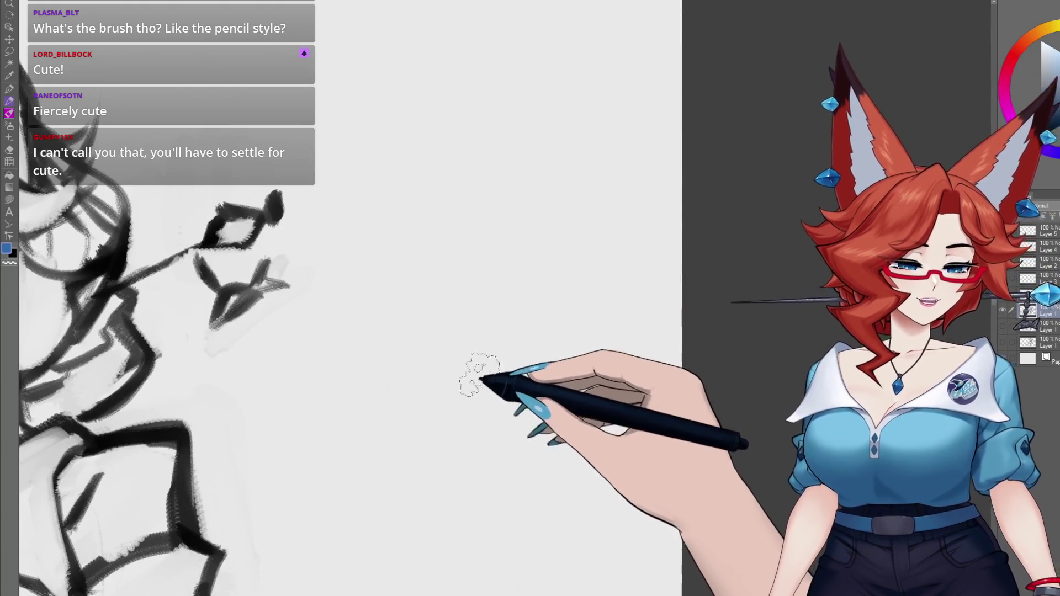
pyautogui.scroll(-3, 559, 356)
pyautogui.scroll(-2, 560, 356)
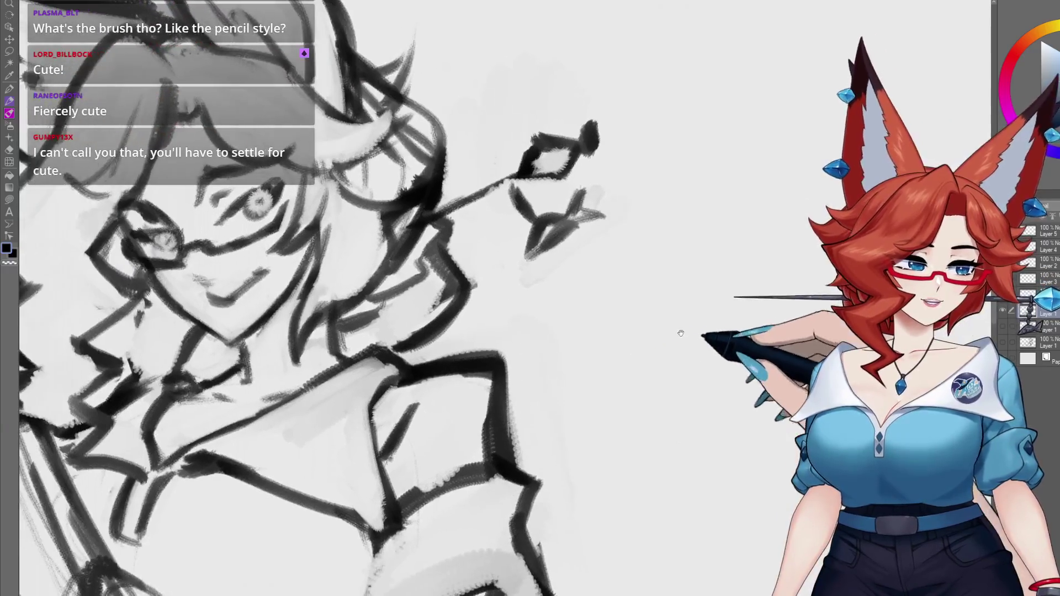
pyautogui.scroll(-1, 607, 354)
pyautogui.scroll(1, 637, 350)
pyautogui.scroll(1, 627, 347)
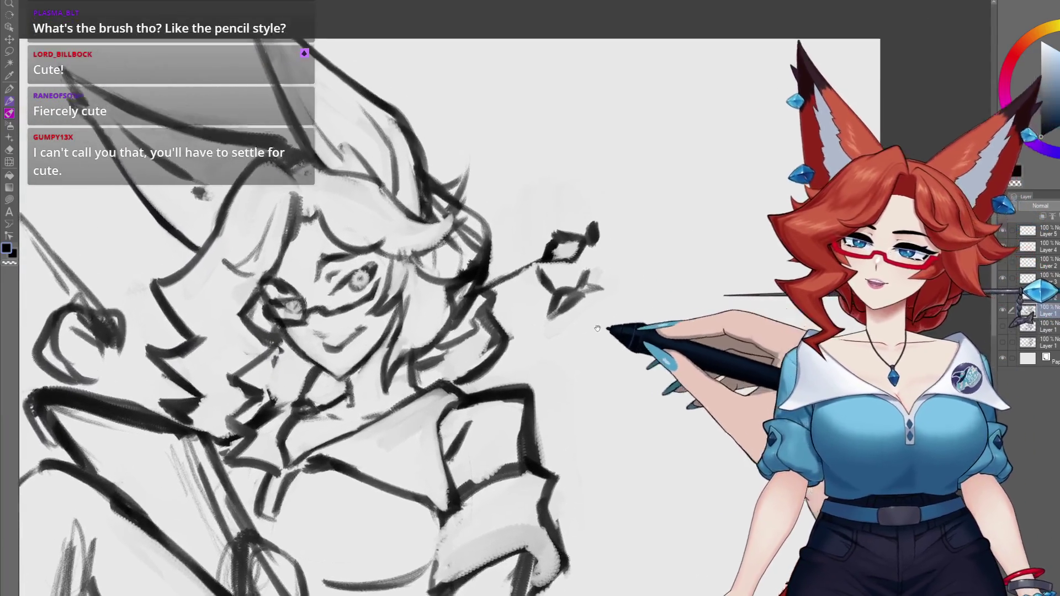
pyautogui.scroll(1, 615, 345)
pyautogui.scroll(1, 593, 339)
pyautogui.moveTo(593, 339); pyautogui.dragTo(588, 343)
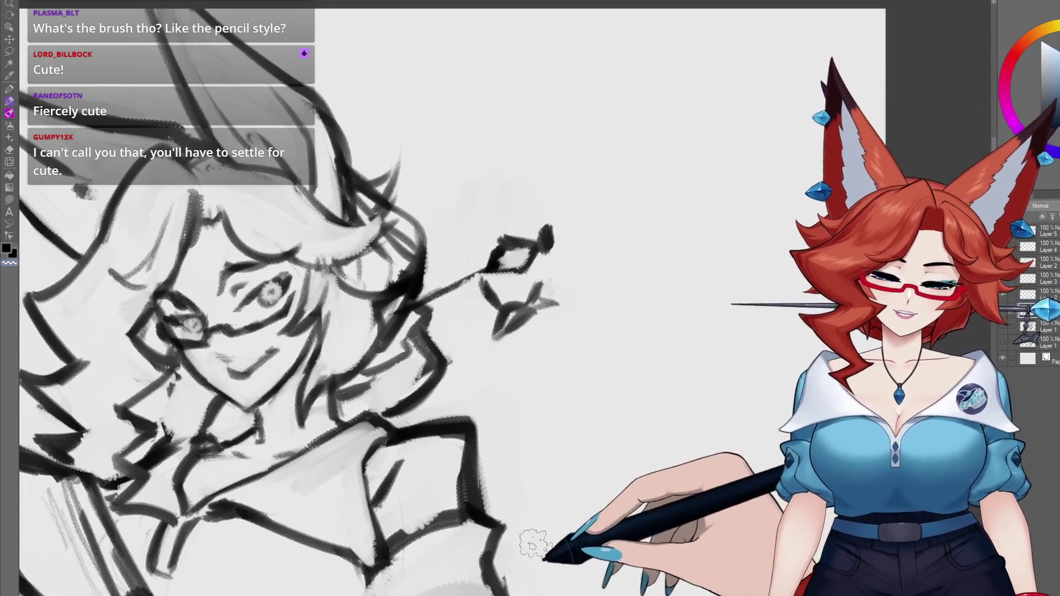
pyautogui.moveTo(491, 384)
pyautogui.mouseDown()
pyautogui.moveTo(596, 351)
pyautogui.moveTo(541, 330)
pyautogui.mouseUp()
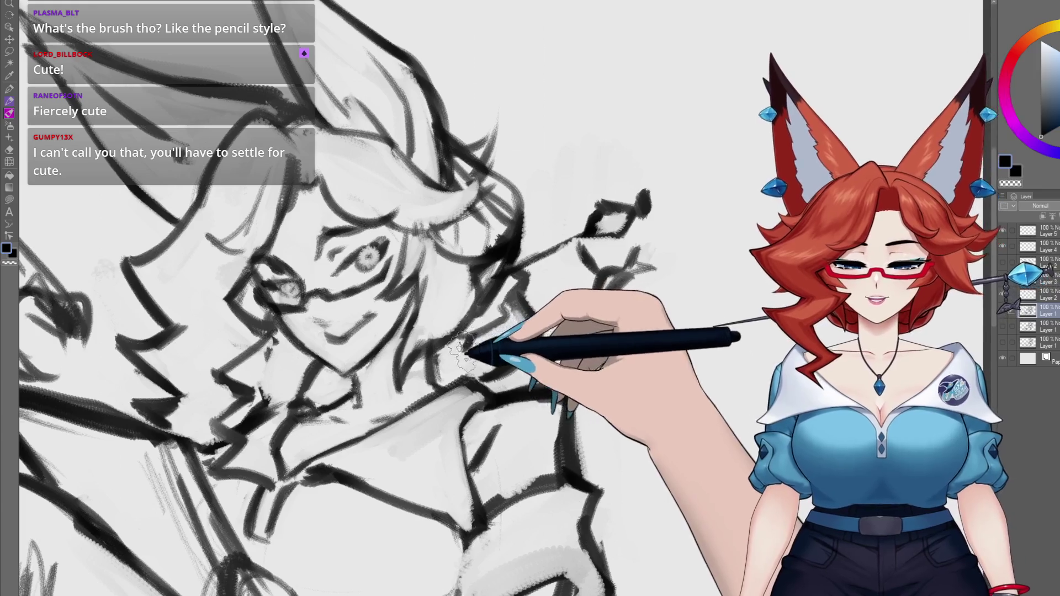
pyautogui.moveTo(488, 353); pyautogui.dragTo(483, 353)
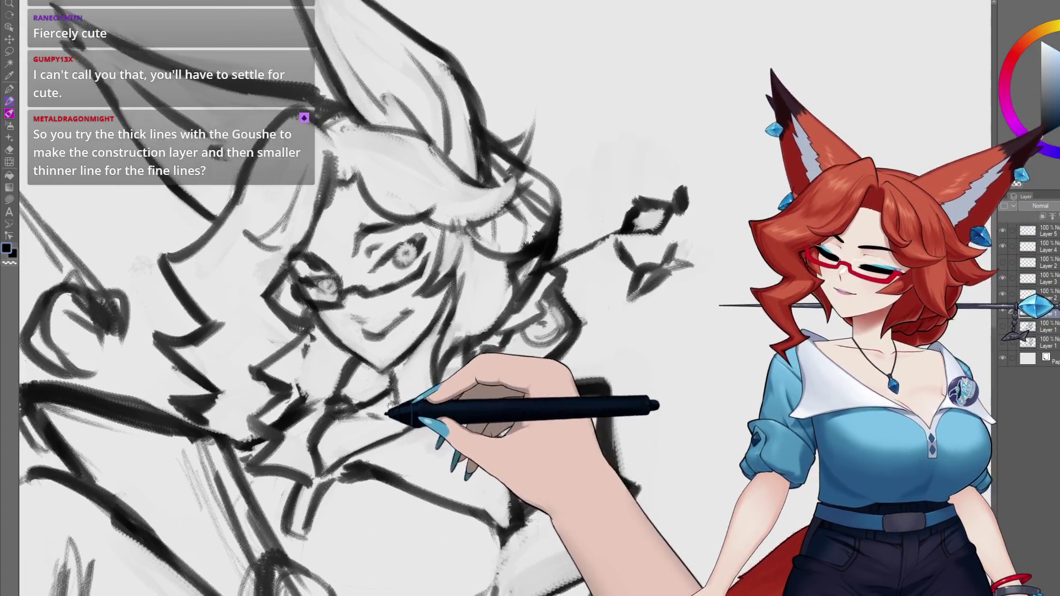
pyautogui.moveTo(390, 414)
pyautogui.mouseDown()
pyautogui.moveTo(511, 362)
pyautogui.moveTo(483, 356)
pyautogui.mouseUp()
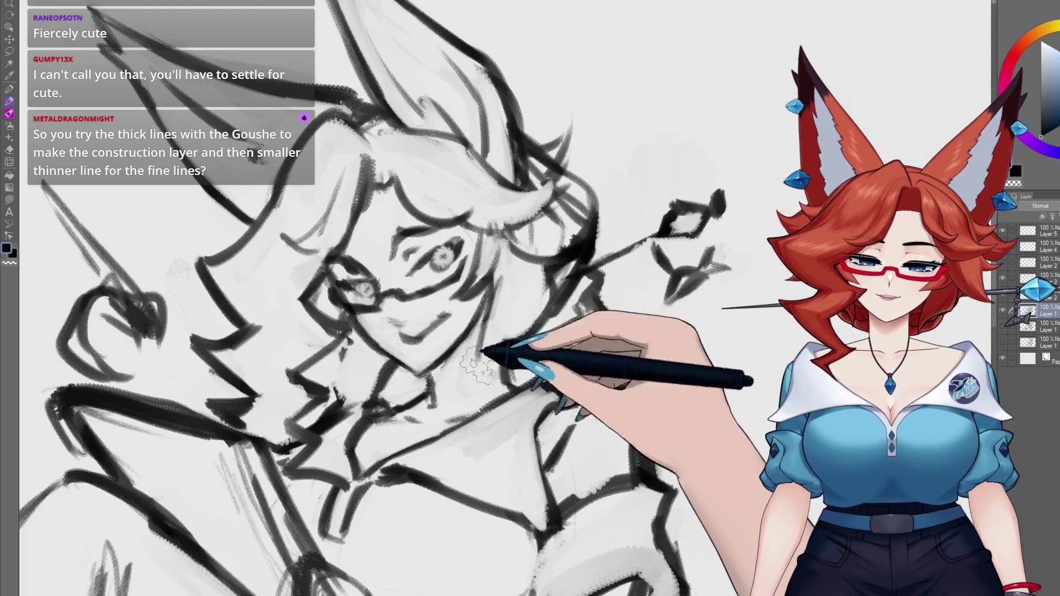
pyautogui.moveTo(518, 339); pyautogui.dragTo(511, 338)
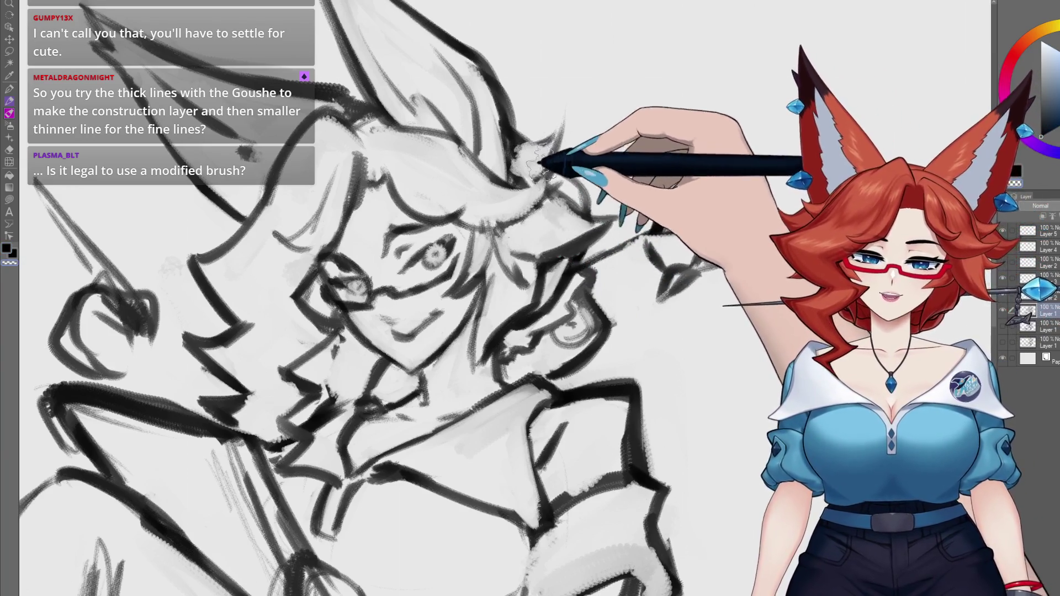
pyautogui.moveTo(525, 154); pyautogui.dragTo(534, 175)
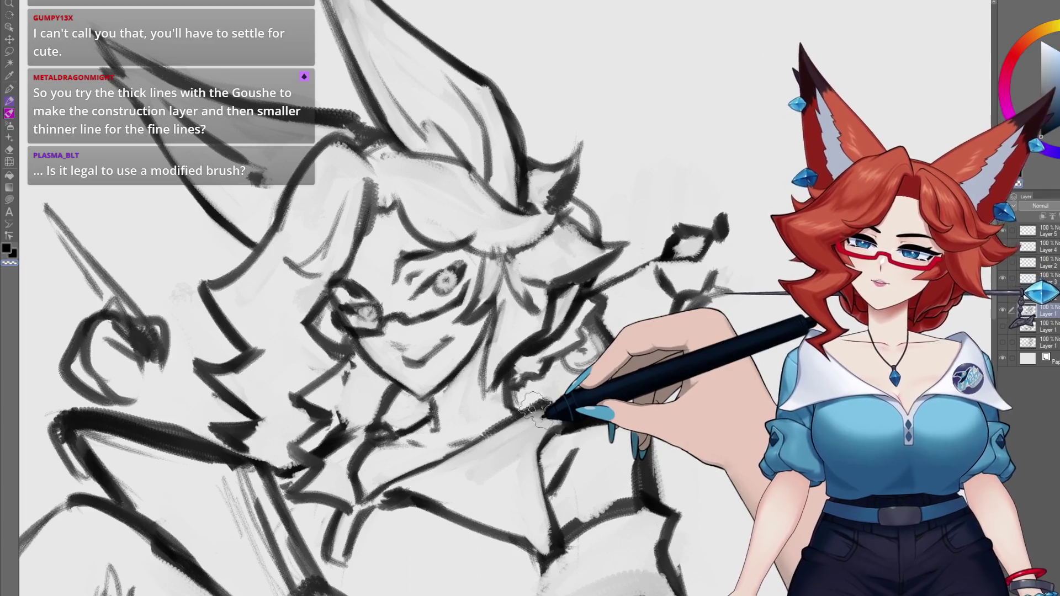
pyautogui.scroll(3, 535, 406)
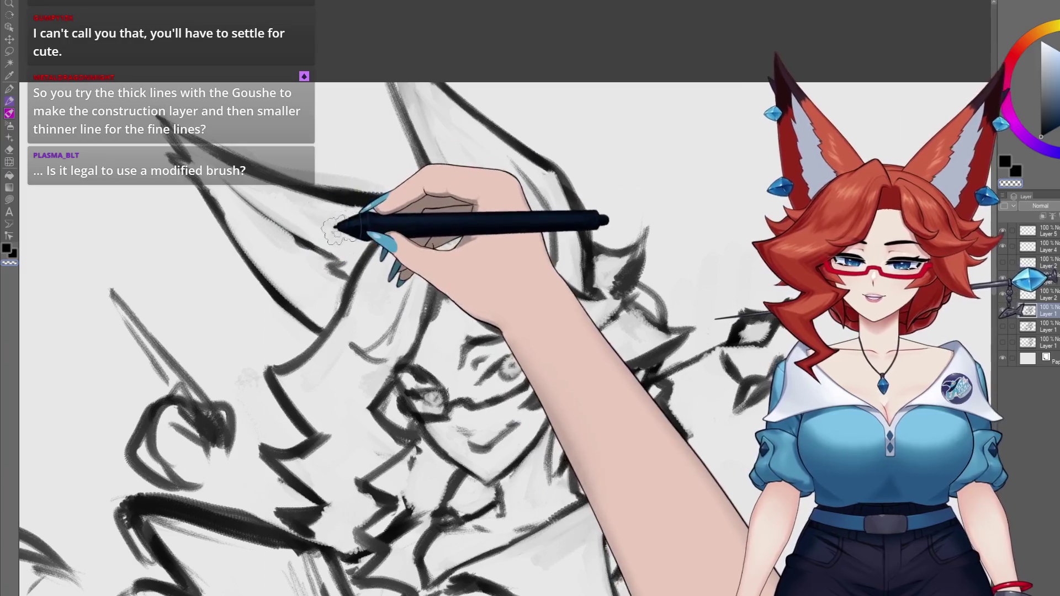
pyautogui.scroll(1, 419, 262)
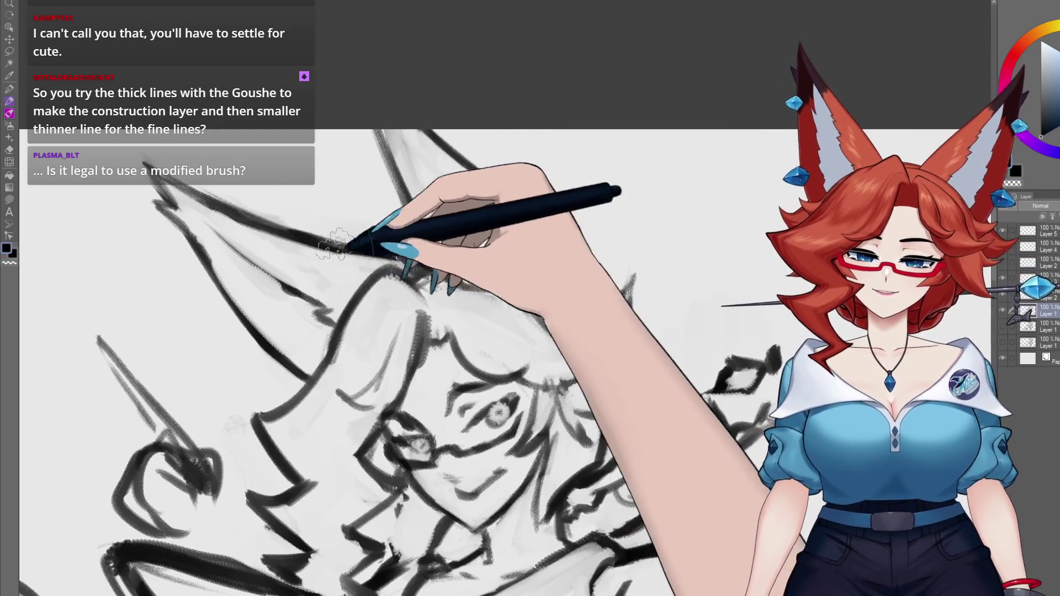
pyautogui.moveTo(523, 557)
pyautogui.mouseDown()
pyautogui.moveTo(567, 366)
pyautogui.moveTo(550, 369)
pyautogui.mouseUp()
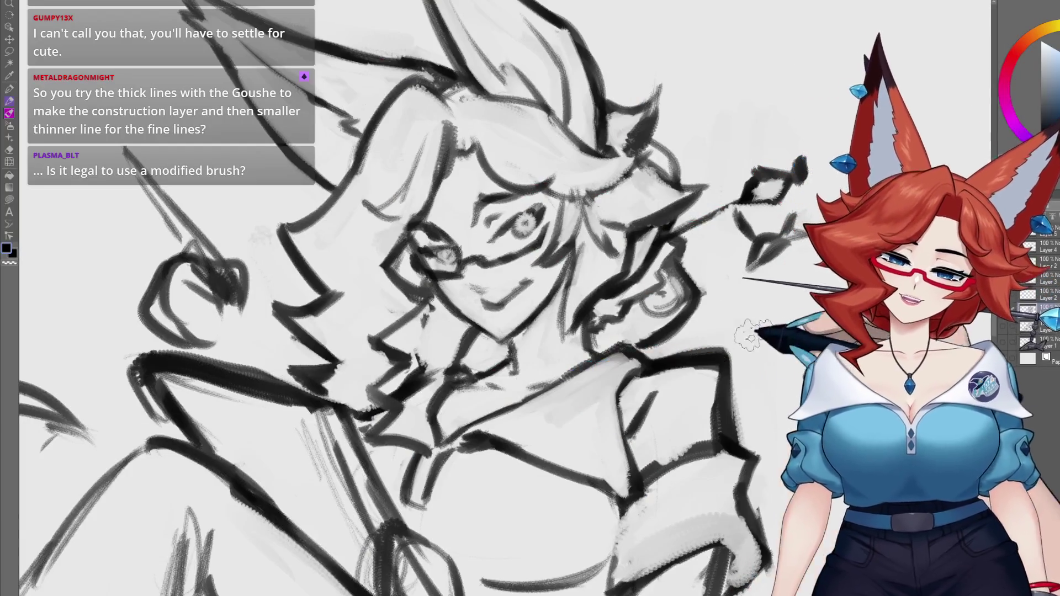
pyautogui.scroll(-5, 534, 368)
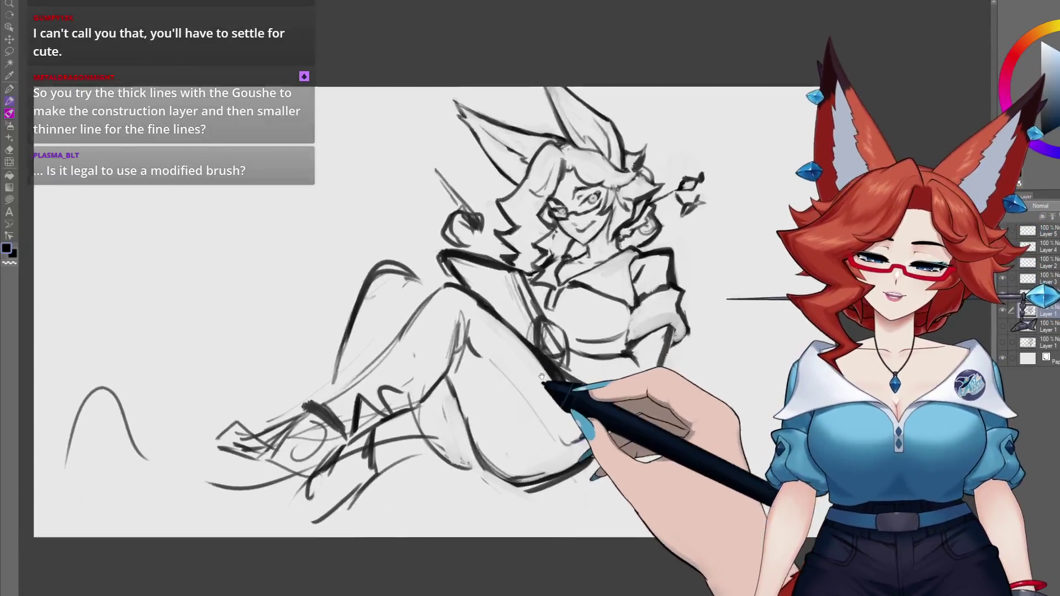
pyautogui.moveTo(500, 422); pyautogui.dragTo(640, 395)
pyautogui.scroll(5, 300, 288)
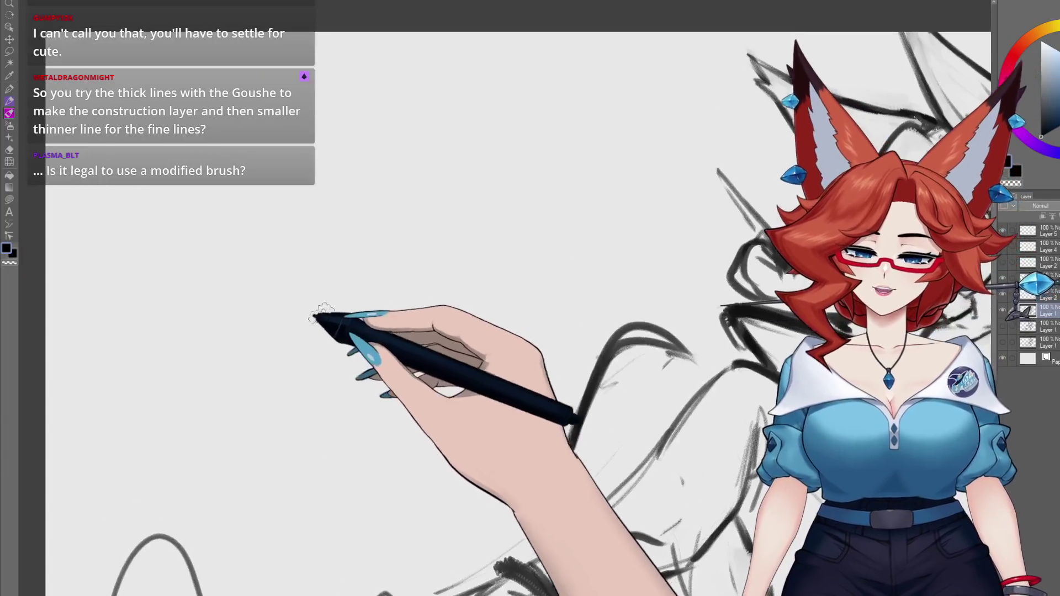
# Draw thin and thick test arcs on empty canvas, then undo the thick one.
pyautogui.moveTo(348, 177); pyautogui.dragTo(227, 403)
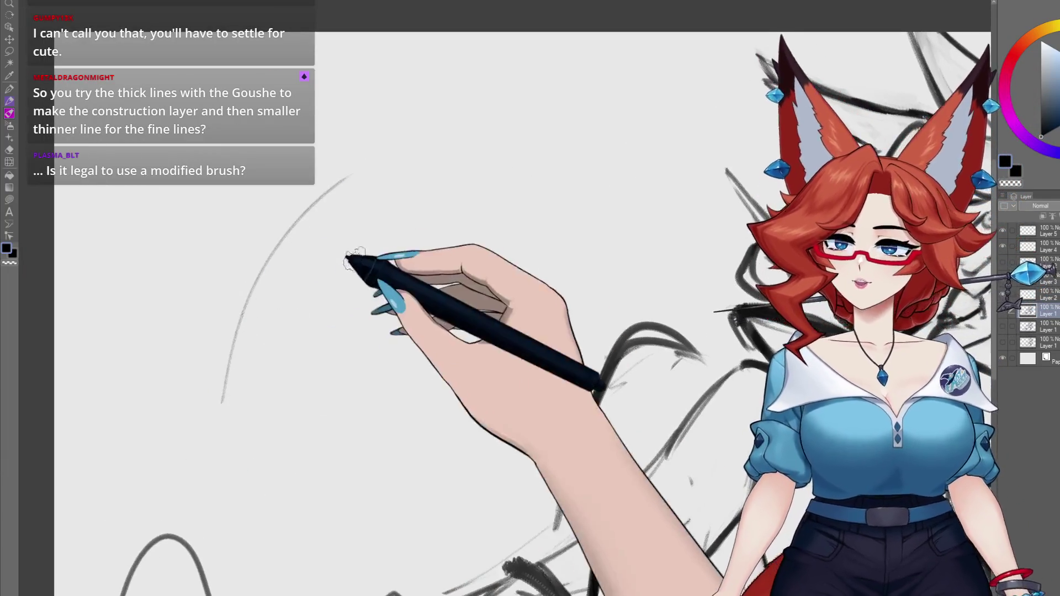
pyautogui.moveTo(251, 458); pyautogui.dragTo(453, 160)
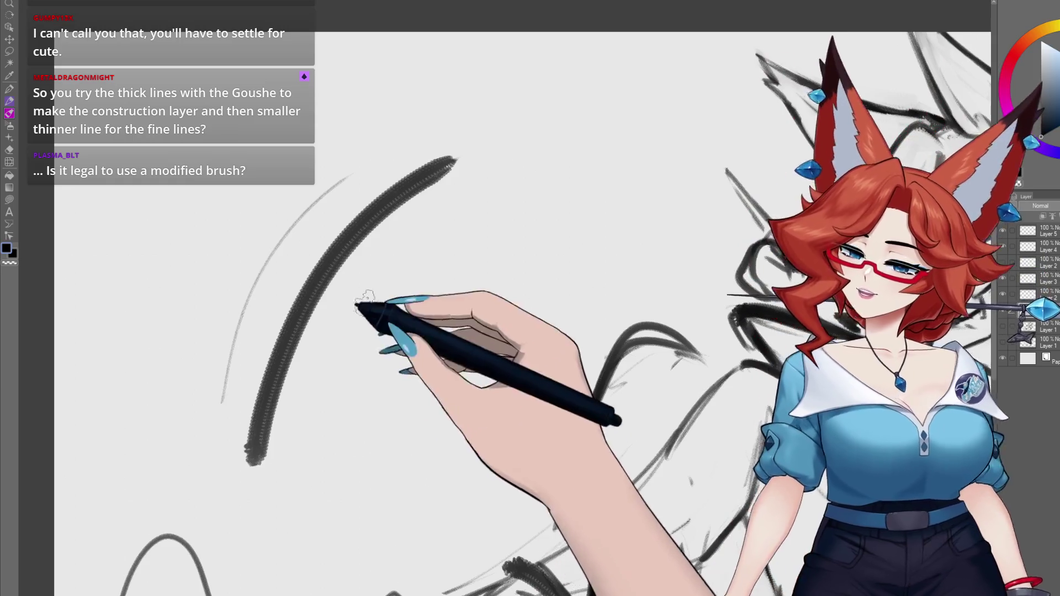
pyautogui.hotkey('ctrl', 'z')
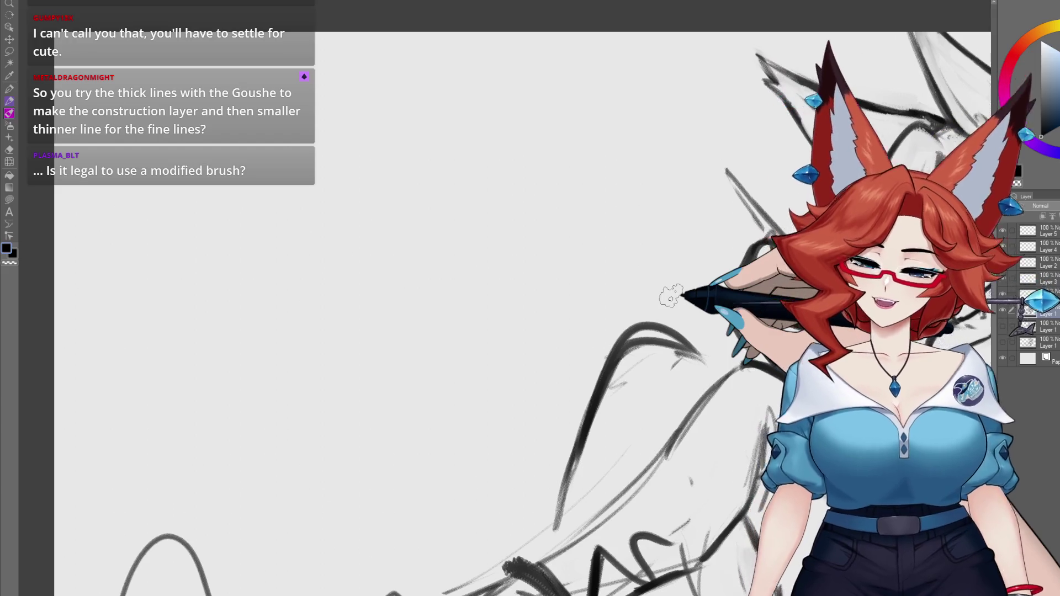
# Draw more test strokes on the empty left area of the canvas.
pyautogui.moveTo(545, 363)
pyautogui.mouseDown()
pyautogui.moveTo(513, 452)
pyautogui.moveTo(593, 499)
pyautogui.mouseUp()
pyautogui.moveTo(332, 224)
pyautogui.mouseDown()
pyautogui.moveTo(241, 348)
pyautogui.moveTo(312, 350)
pyautogui.mouseUp()
pyautogui.scroll(3, 335, 266)
pyautogui.scroll(3, 486, 260)
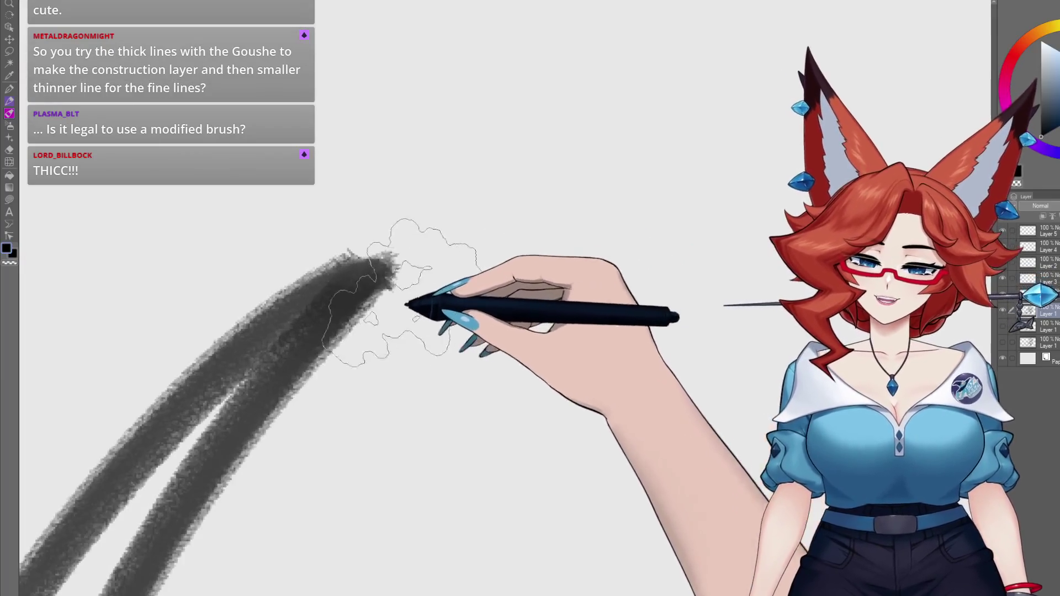
pyautogui.scroll(-1, 419, 276)
pyautogui.scroll(2, 475, 231)
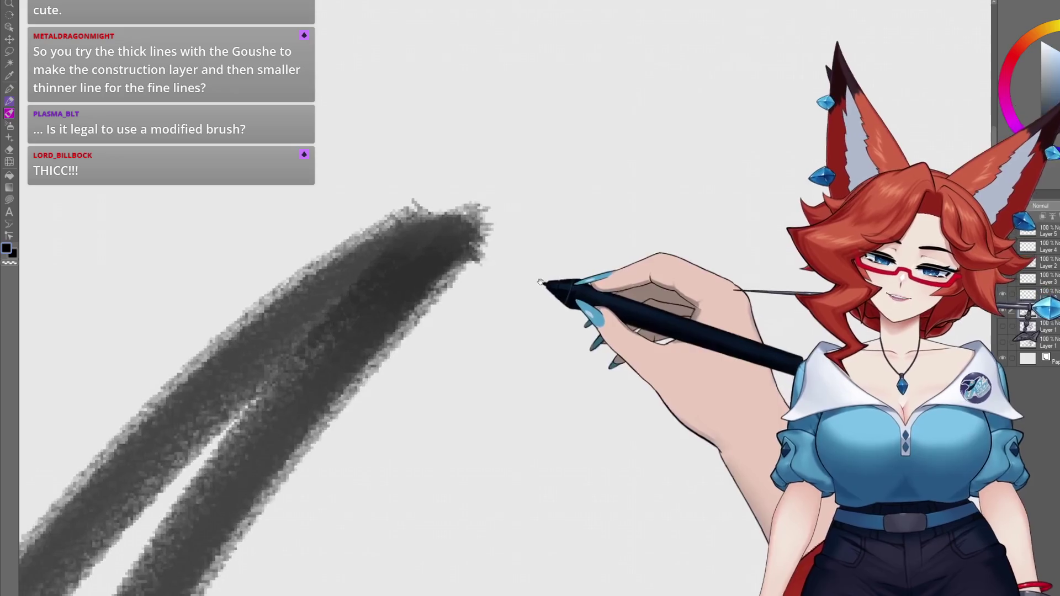
pyautogui.scroll(1, 481, 221)
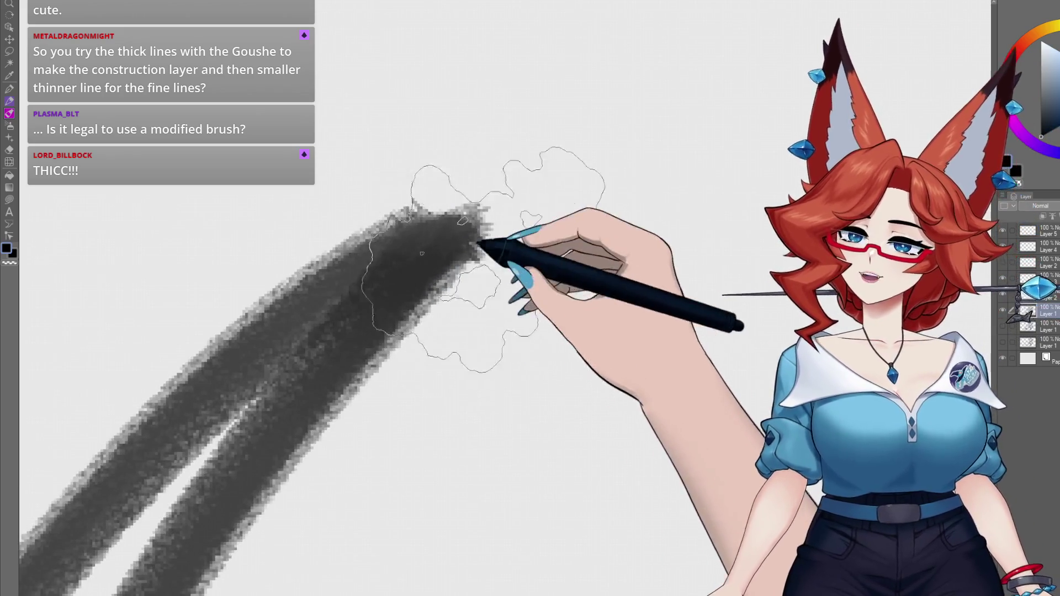
pyautogui.scroll(-2, 496, 309)
pyautogui.scroll(-2, 535, 287)
pyautogui.scroll(-1, 540, 271)
pyautogui.scroll(-2, 538, 309)
pyautogui.scroll(1, 529, 309)
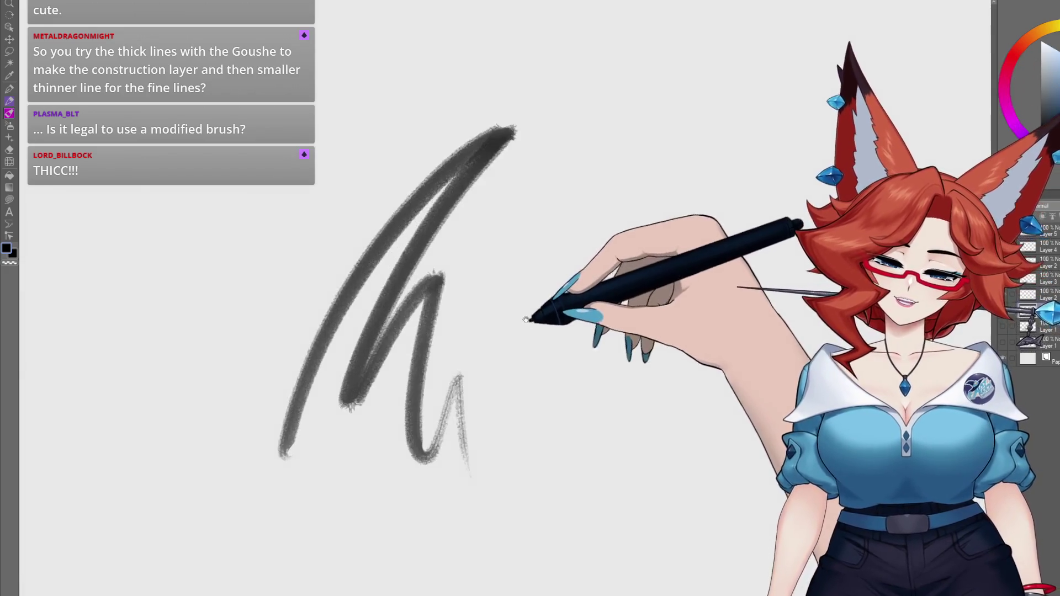
pyautogui.scroll(1, 508, 368)
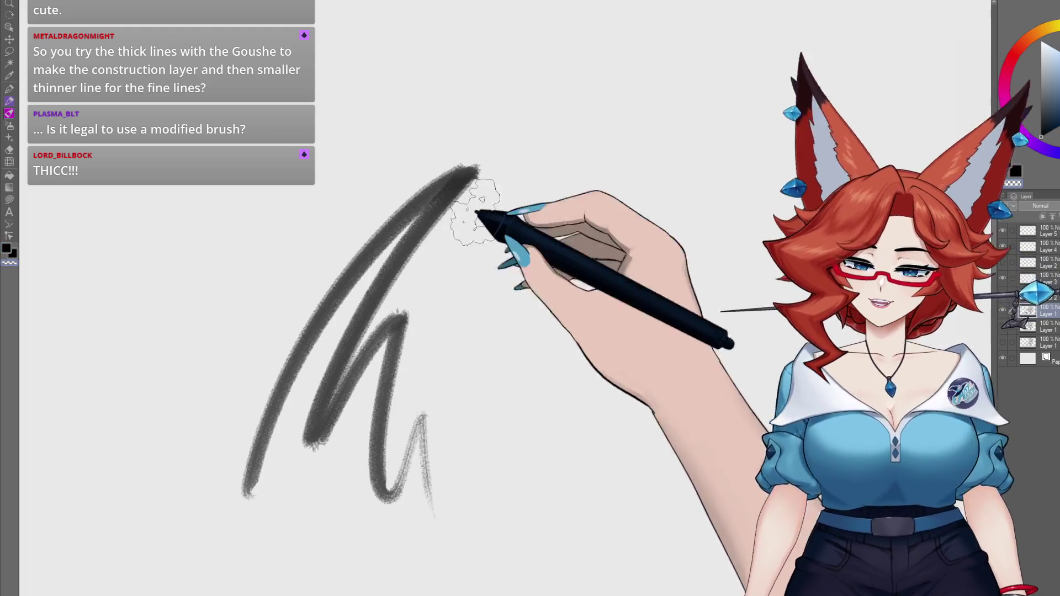
# Blend a lighter streak down the long test stroke and add a thin stroke beside it.
pyautogui.moveTo(469, 216); pyautogui.dragTo(418, 214)
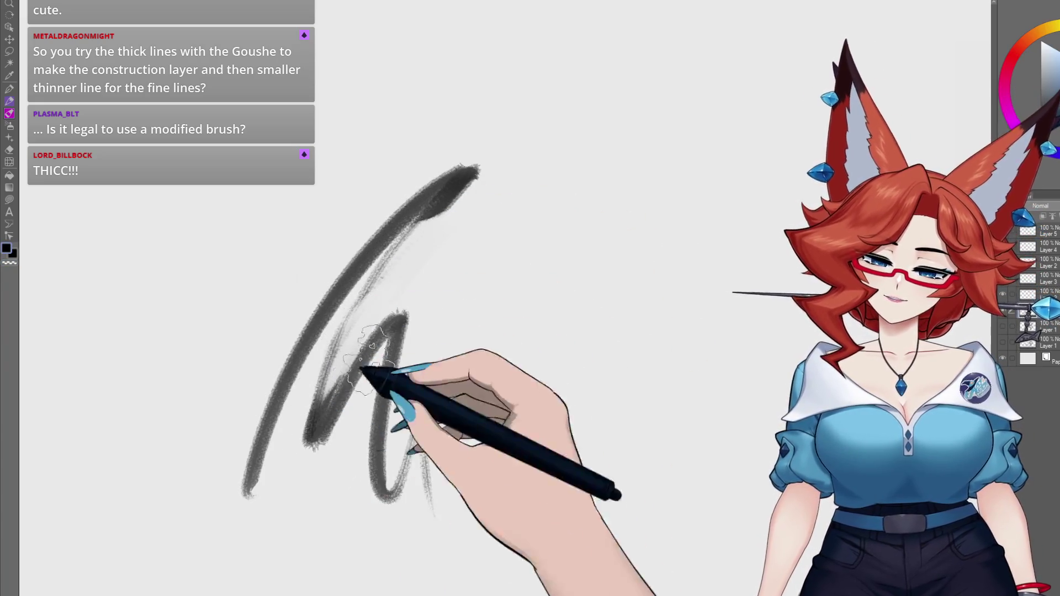
pyautogui.moveTo(390, 224); pyautogui.dragTo(285, 384)
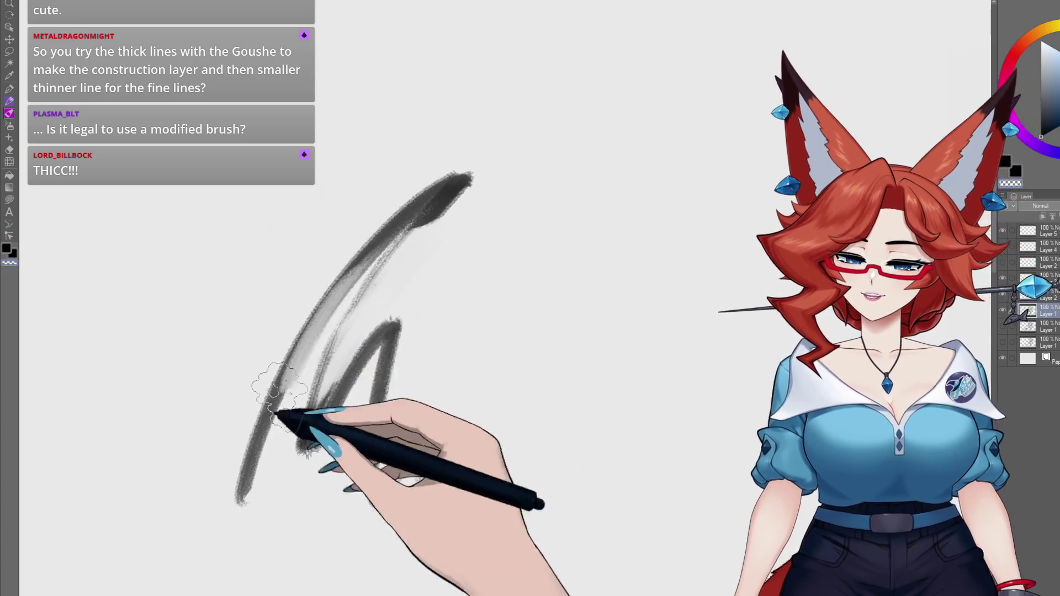
pyautogui.moveTo(387, 499); pyautogui.dragTo(426, 519)
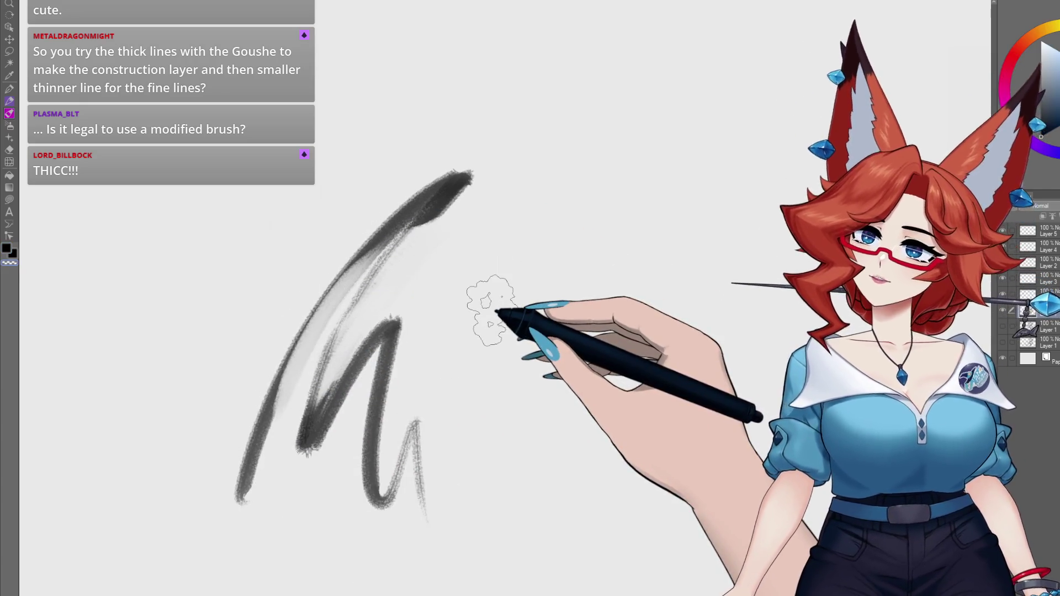
# Erase most of the test strokes, leaving only a small fragment.
pyautogui.scroll(3, 327, 331)
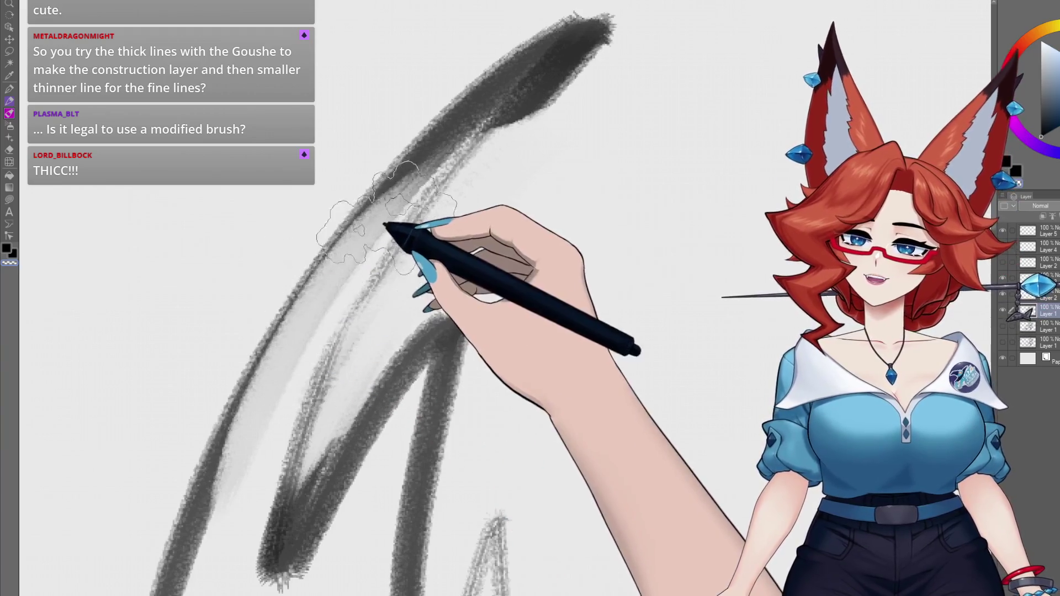
pyautogui.scroll(-4, 477, 328)
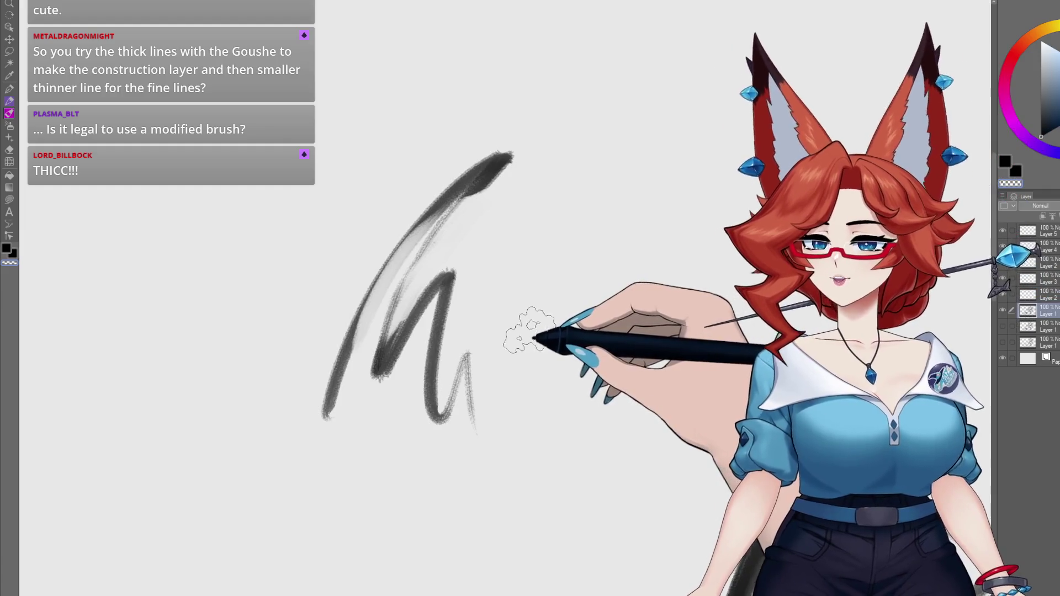
pyautogui.moveTo(492, 130); pyautogui.dragTo(440, 319)
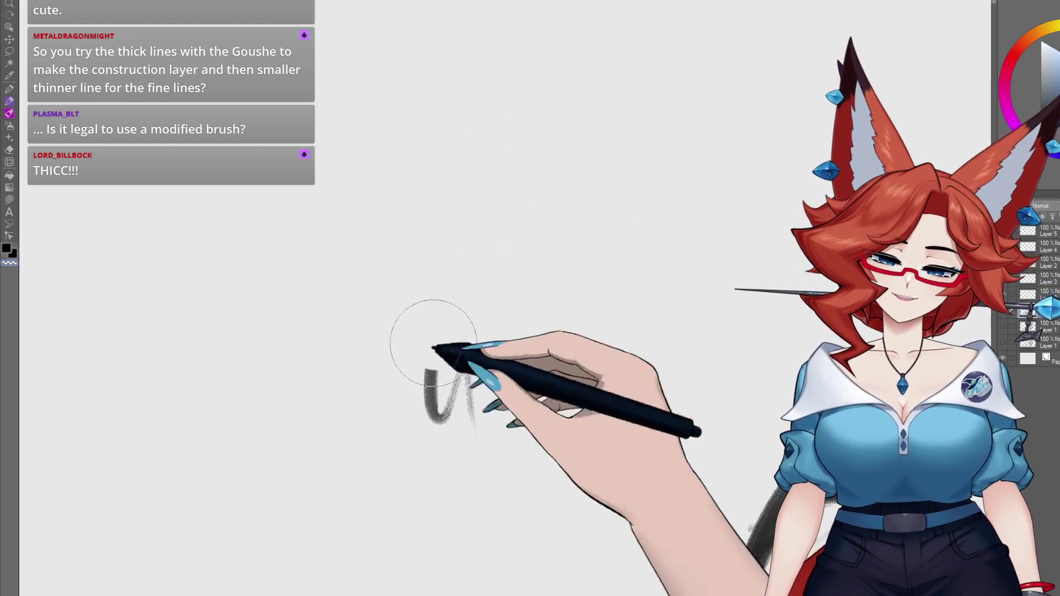
# Bring the figure back into view and fade the rough sketch layer to light grey.
pyautogui.hotkey('ctrl', 'z')
pyautogui.hotkey('ctrl', 'z')
pyautogui.hotkey('ctrl', 'z')
pyautogui.hotkey('ctrl', 'z')
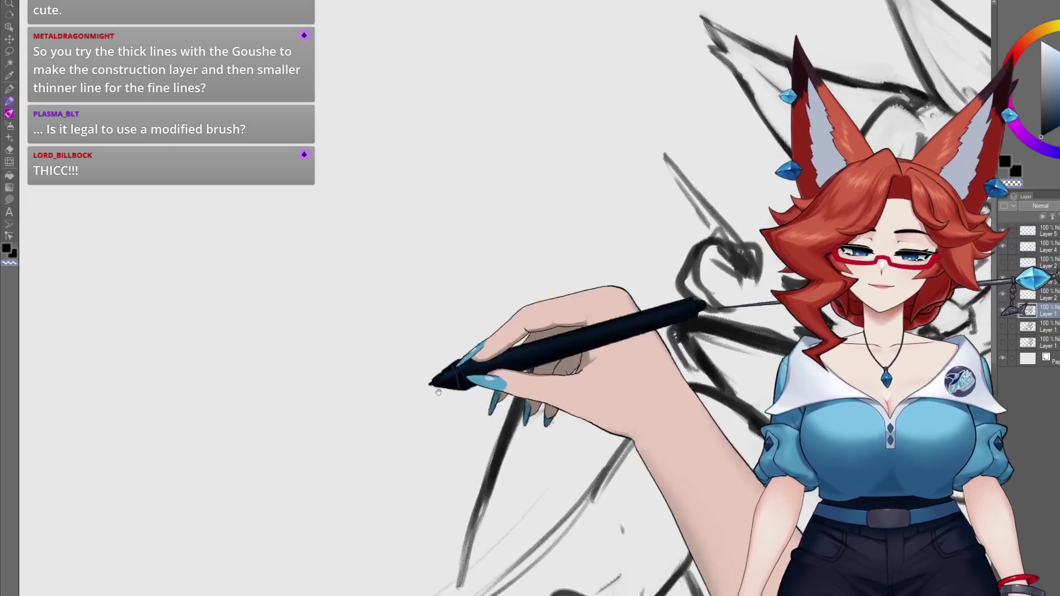
pyautogui.scroll(-5, 433, 383)
pyautogui.scroll(4, 551, 285)
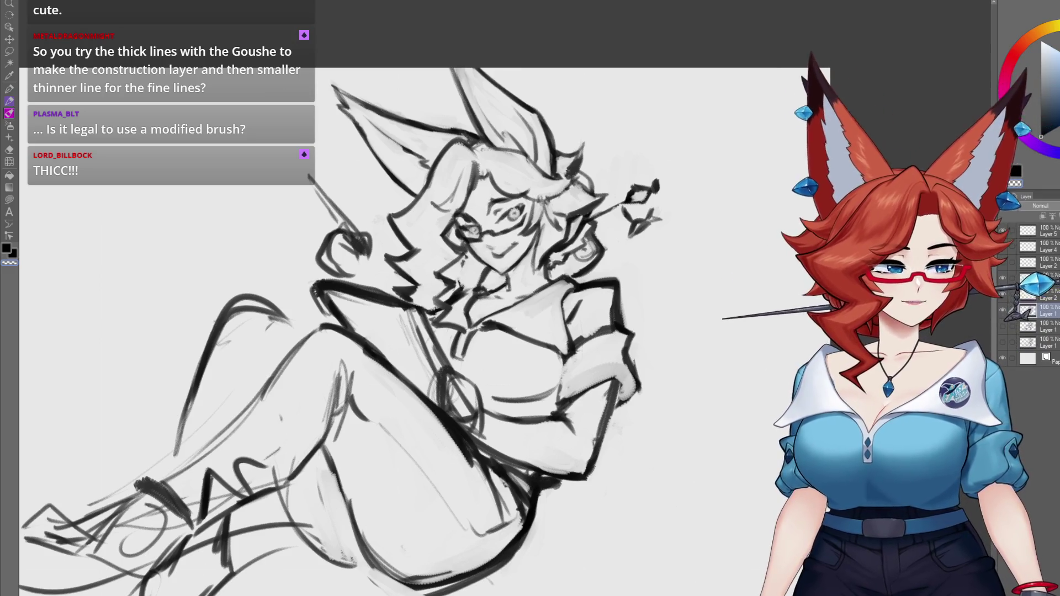
pyautogui.hotkey('ctrl', 'shift', 'o')
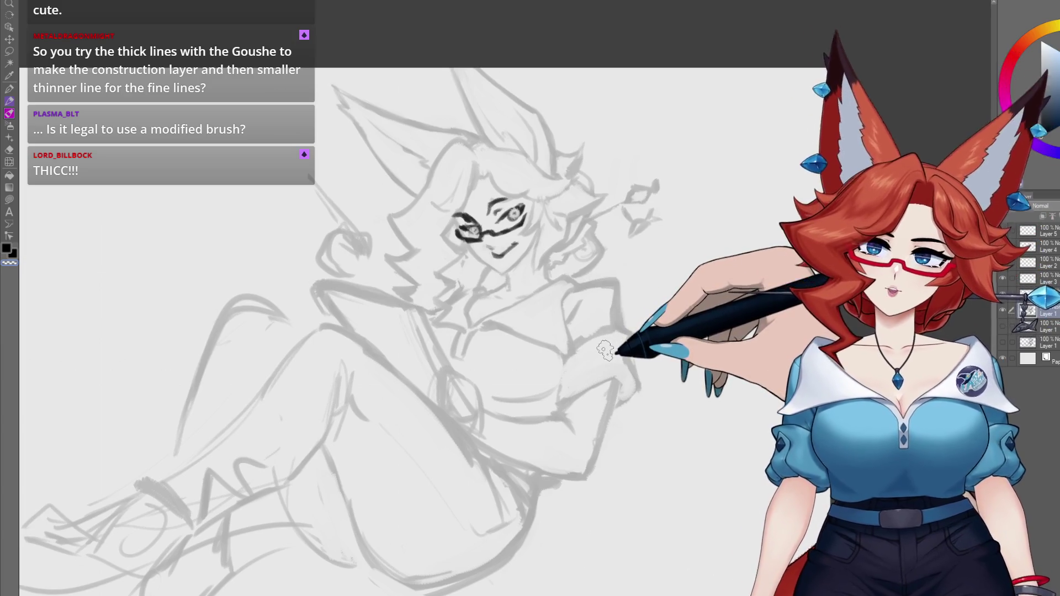
# Add a new layer, undo a trial chest stroke, and restore the sketch layer to 100% opacity.
pyautogui.scroll(5, 613, 347)
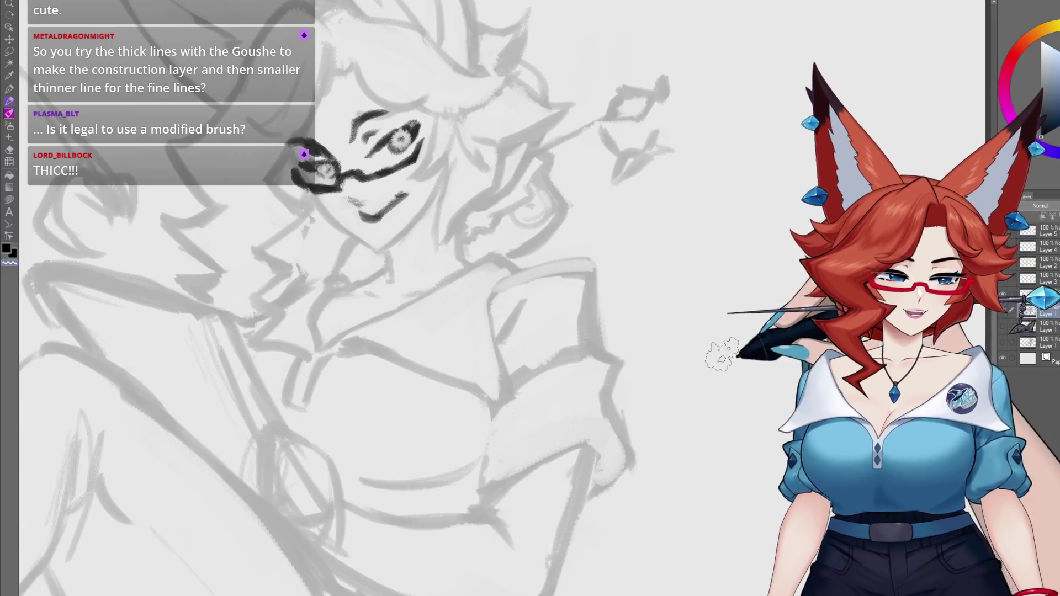
pyautogui.hotkey('ctrl', 'shift', 'n')
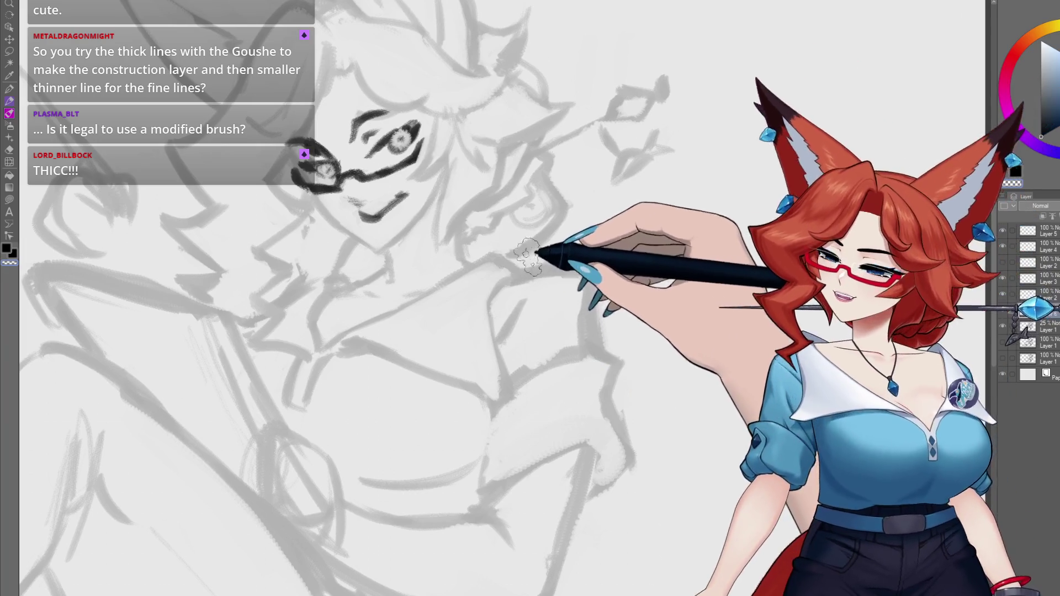
pyautogui.moveTo(491, 287)
pyautogui.mouseDown()
pyautogui.moveTo(581, 266)
pyautogui.moveTo(591, 345)
pyautogui.mouseUp()
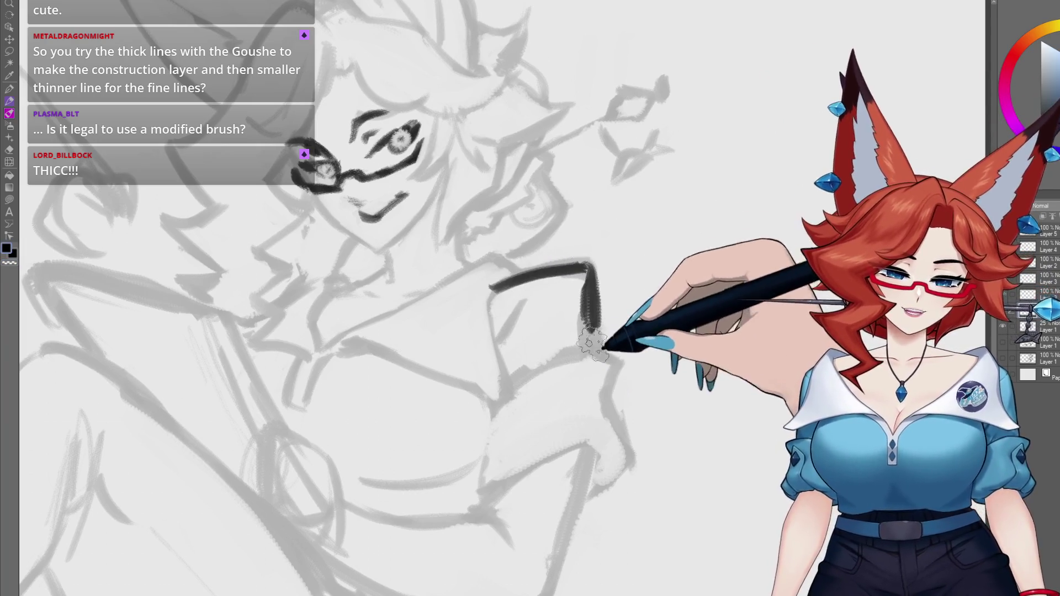
pyautogui.moveTo(691, 332); pyautogui.dragTo(640, 340)
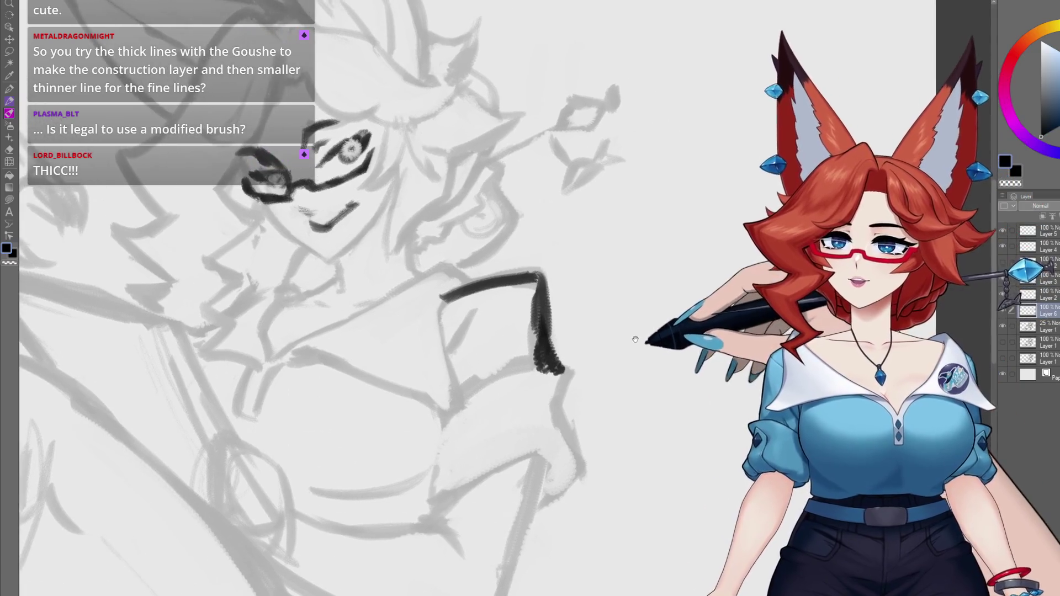
pyautogui.hotkey('ctrl', 'z')
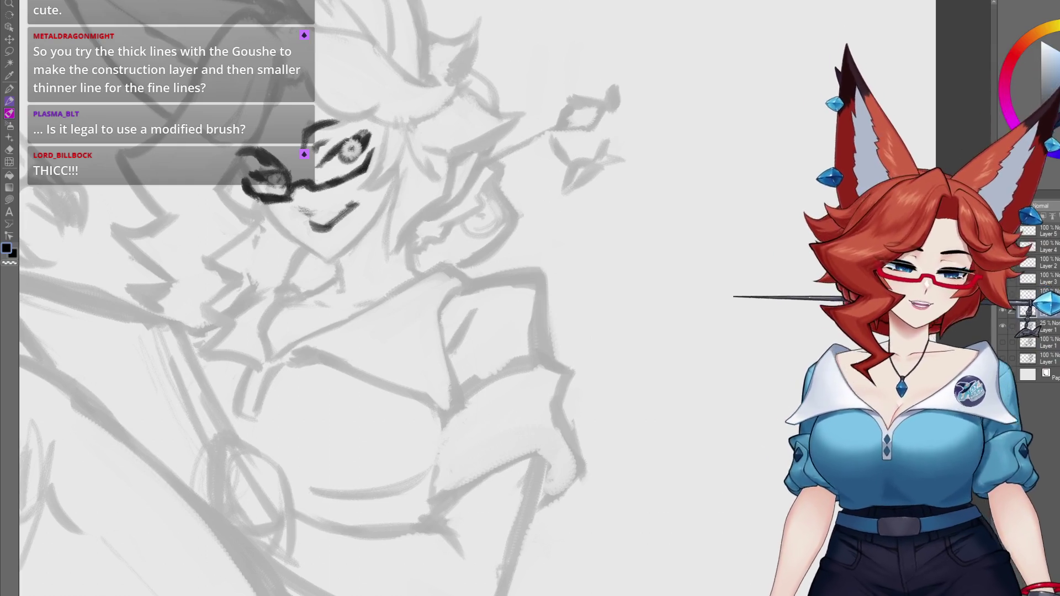
pyautogui.hotkey('ctrl', 'shift', 'o')
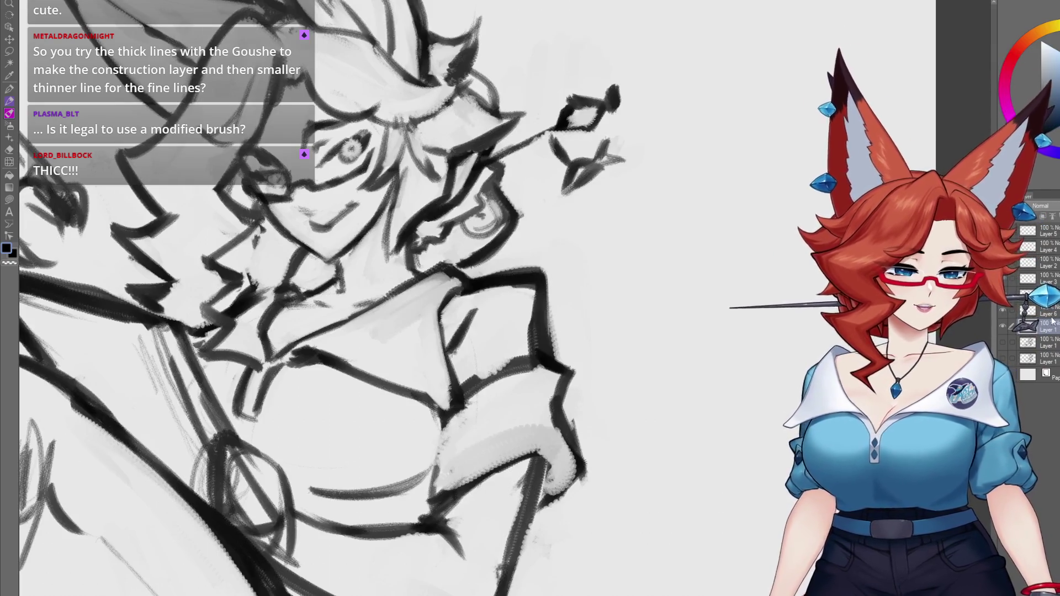
# Zoom out to the whole drawing, then zoom in and pan around the chest, knee and hand.
pyautogui.hotkey('ctrl', '-')
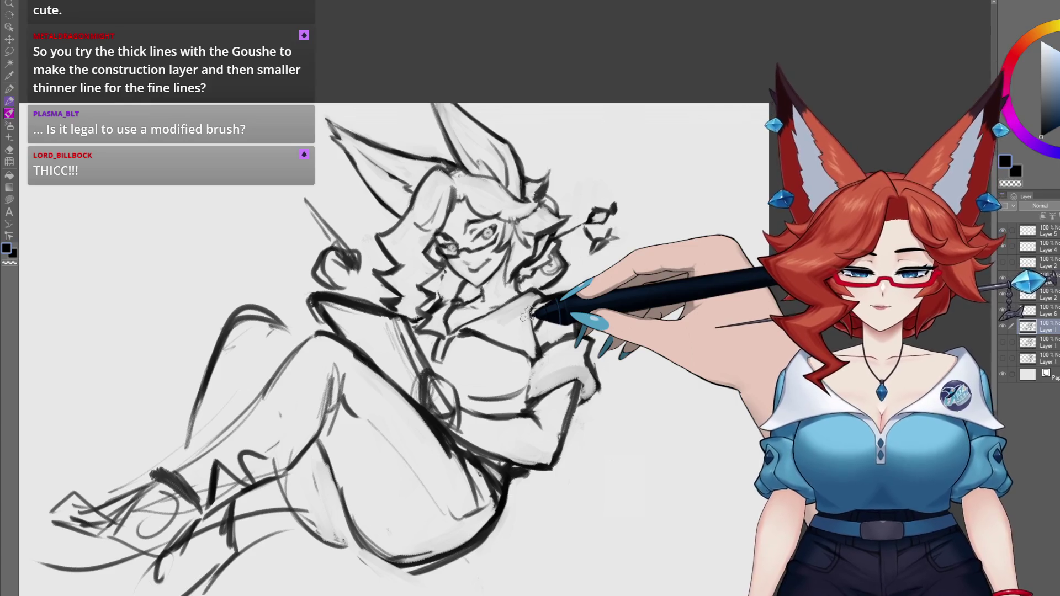
pyautogui.hotkey('ctrl', '+')
pyautogui.hotkey('ctrl', '+')
pyautogui.hotkey('ctrl', '+')
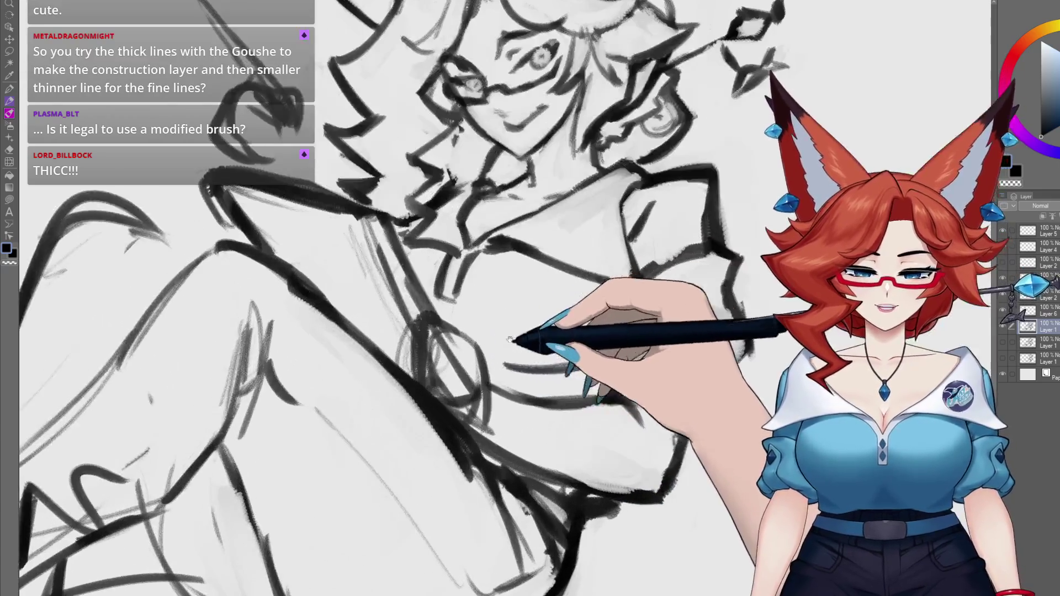
pyautogui.moveTo(498, 344); pyautogui.dragTo(466, 354)
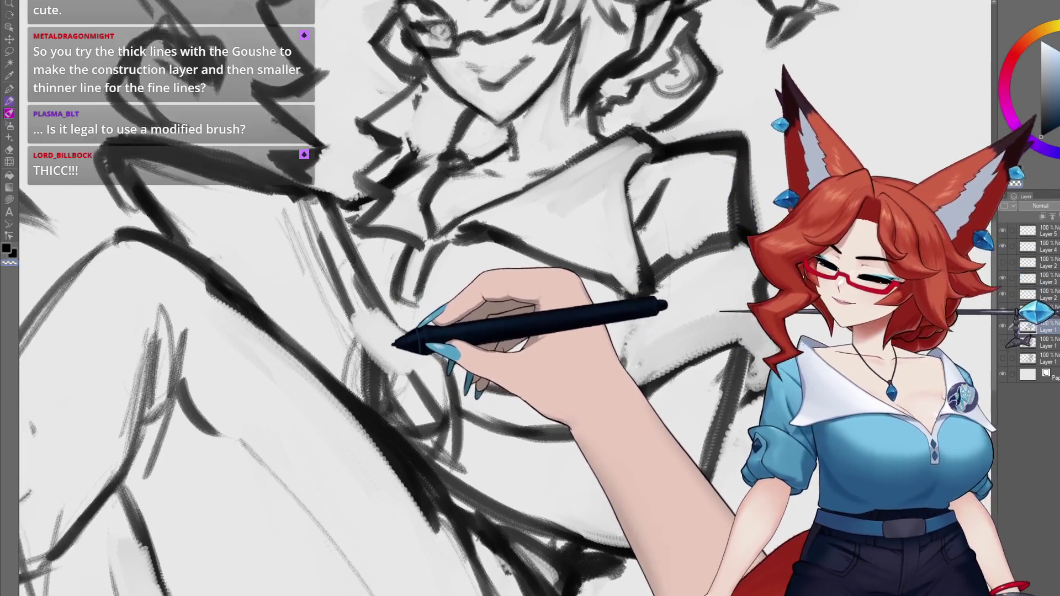
pyautogui.moveTo(390, 346); pyautogui.dragTo(410, 353)
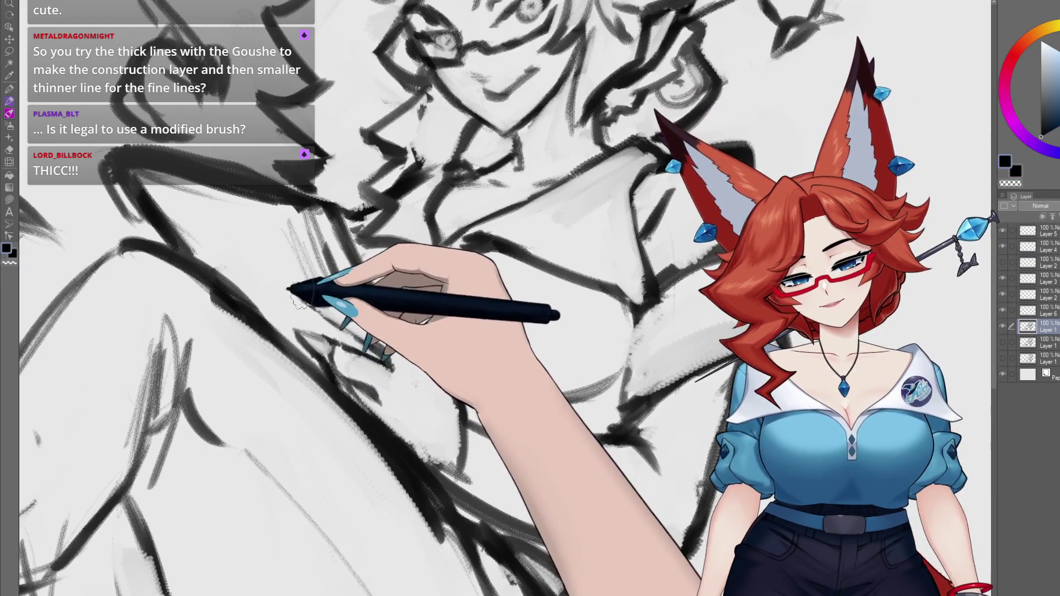
pyautogui.scroll(-3, 325, 205)
pyautogui.scroll(-3, 386, 265)
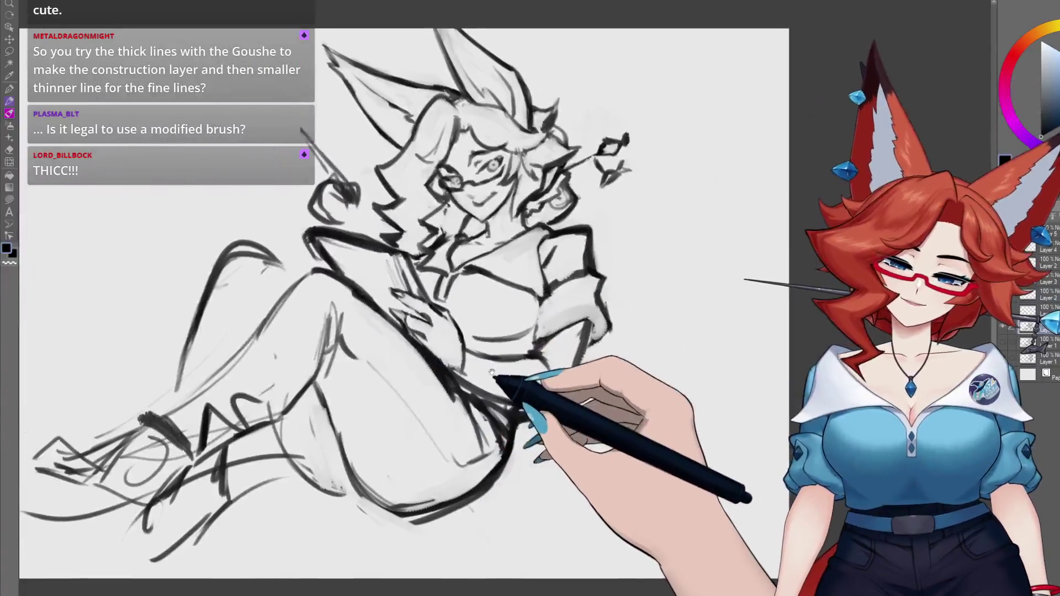
pyautogui.scroll(2, 412, 303)
pyautogui.scroll(2, 386, 342)
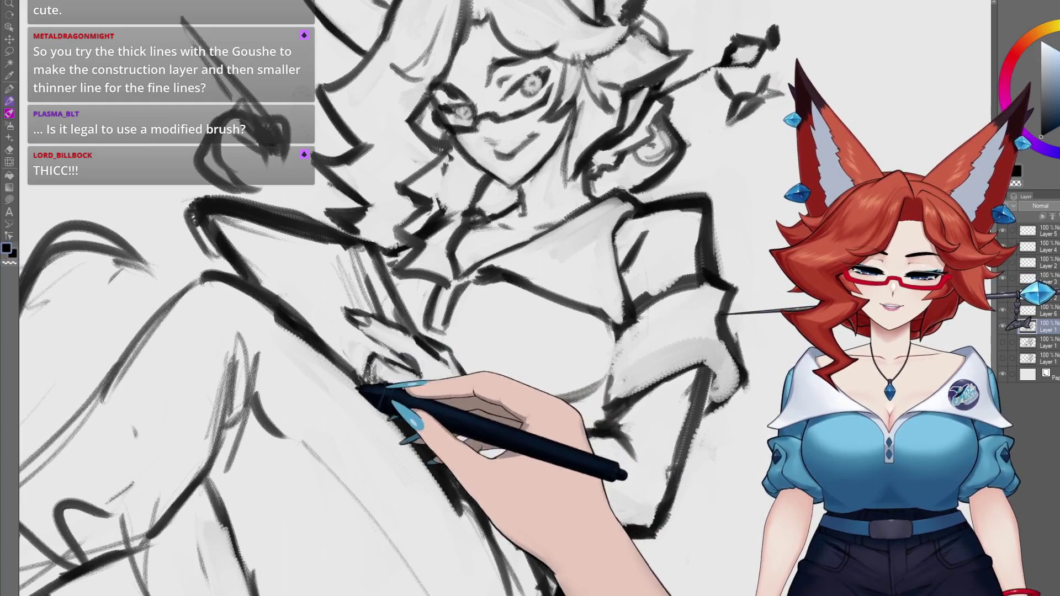
pyautogui.moveTo(364, 389); pyautogui.dragTo(350, 376)
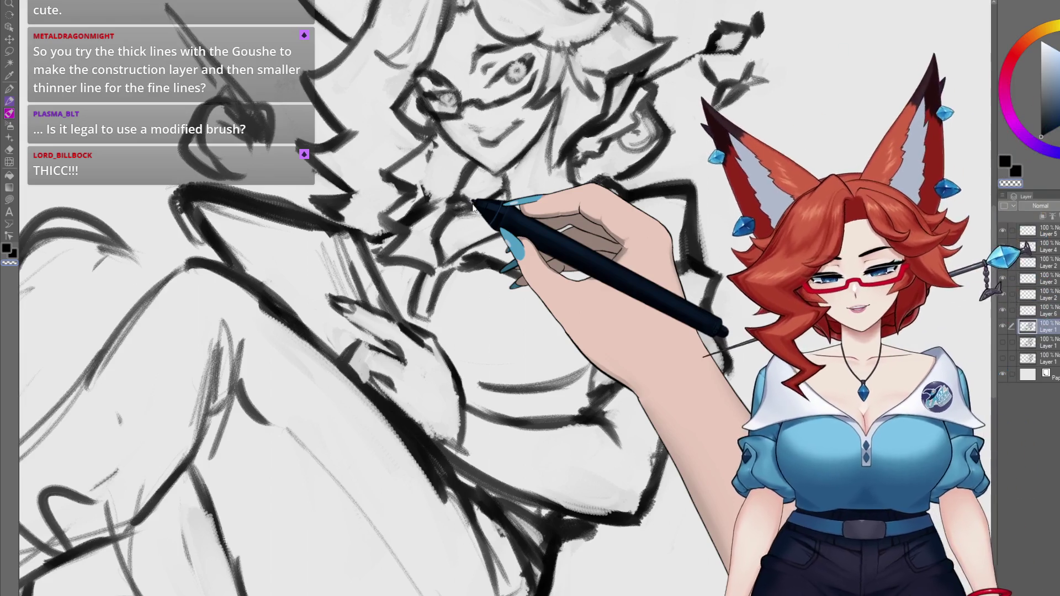
pyautogui.scroll(-5, 590, 393)
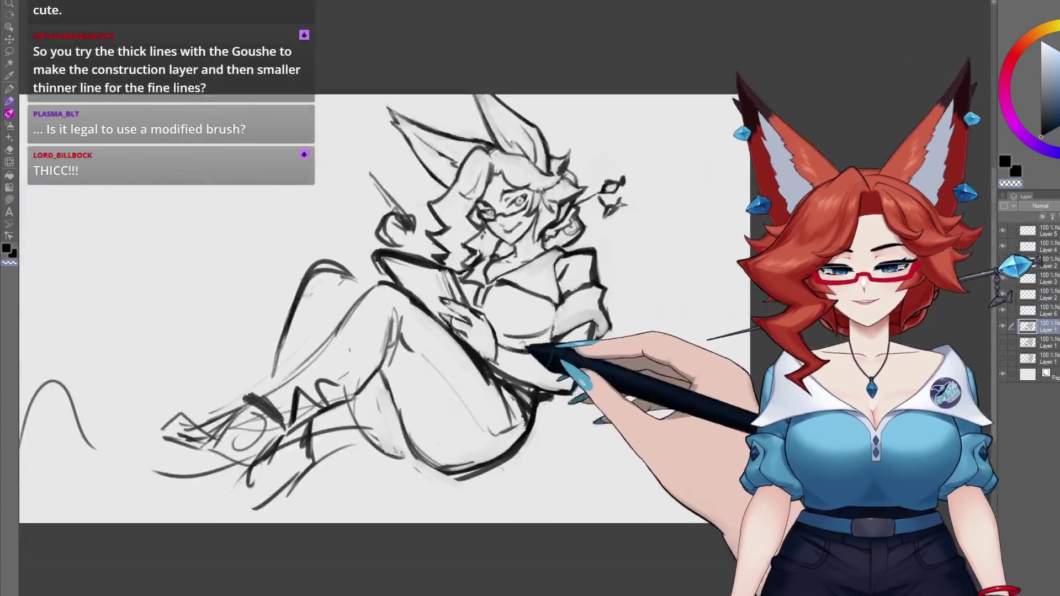
# Zoom around the face, then pan right until a blank stretch of canvas shows.
pyautogui.scroll(5, 530, 354)
pyautogui.moveTo(530, 354); pyautogui.dragTo(472, 369)
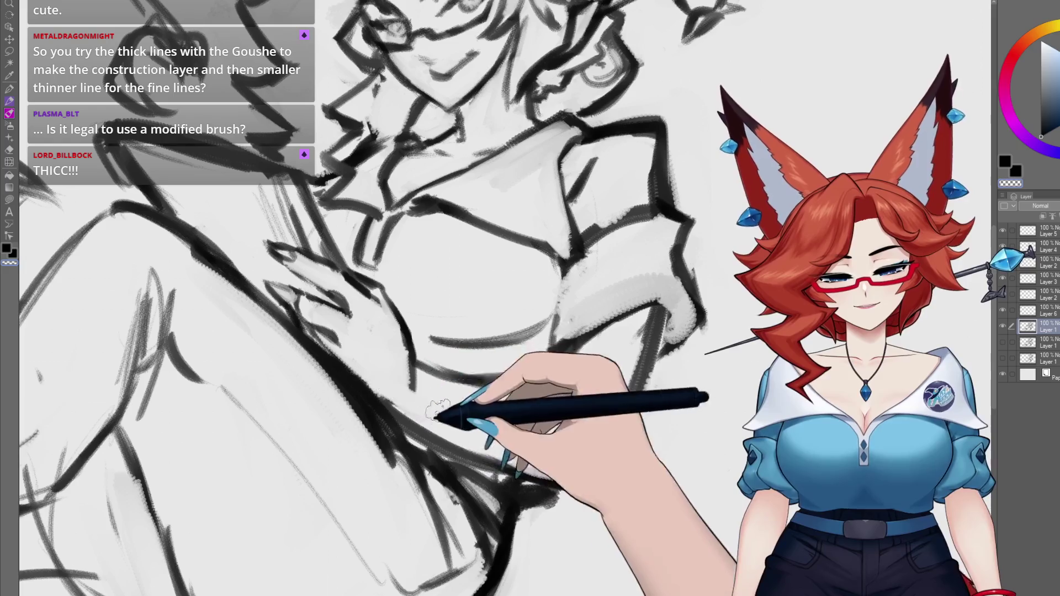
pyautogui.moveTo(402, 369)
pyautogui.mouseDown()
pyautogui.moveTo(578, 360)
pyautogui.moveTo(406, 249)
pyautogui.moveTo(413, 223)
pyautogui.mouseUp()
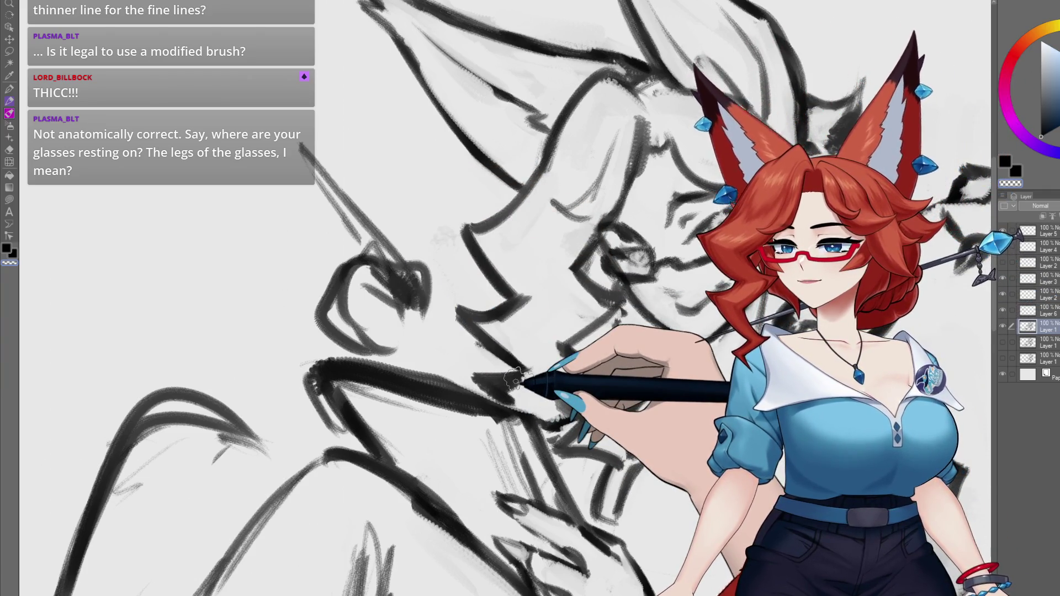
pyautogui.scroll(-2, 513, 380)
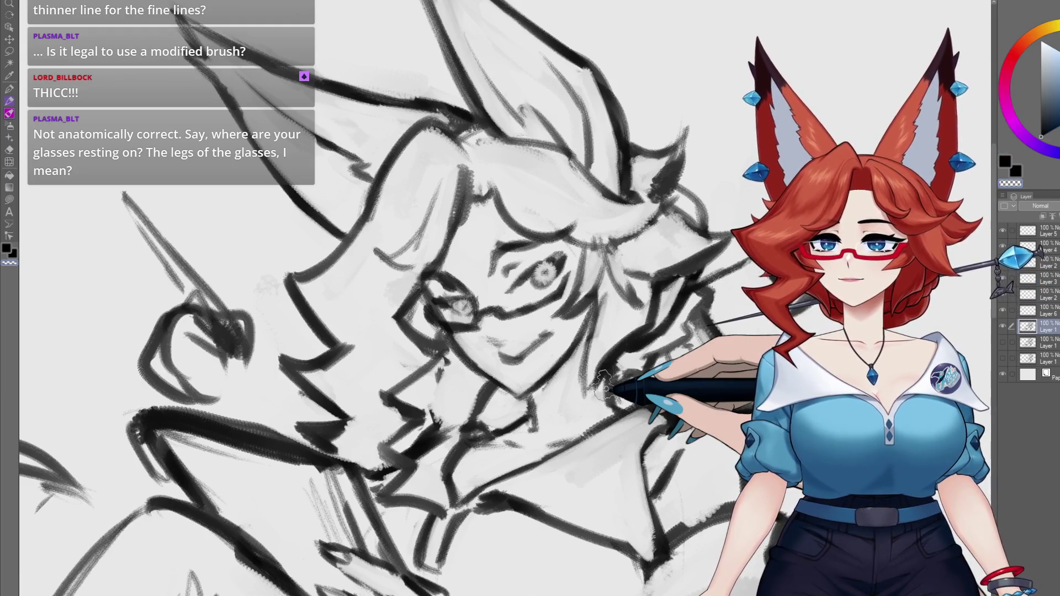
pyautogui.scroll(2, 497, 340)
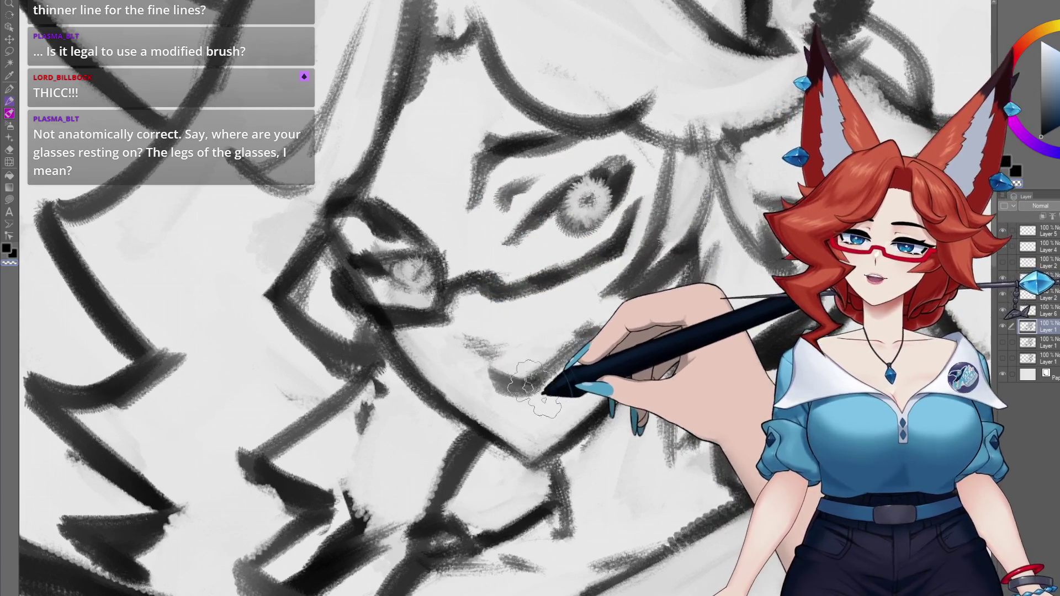
pyautogui.scroll(-2, 535, 389)
pyautogui.scroll(-2, 547, 342)
pyautogui.scroll(-1, 555, 309)
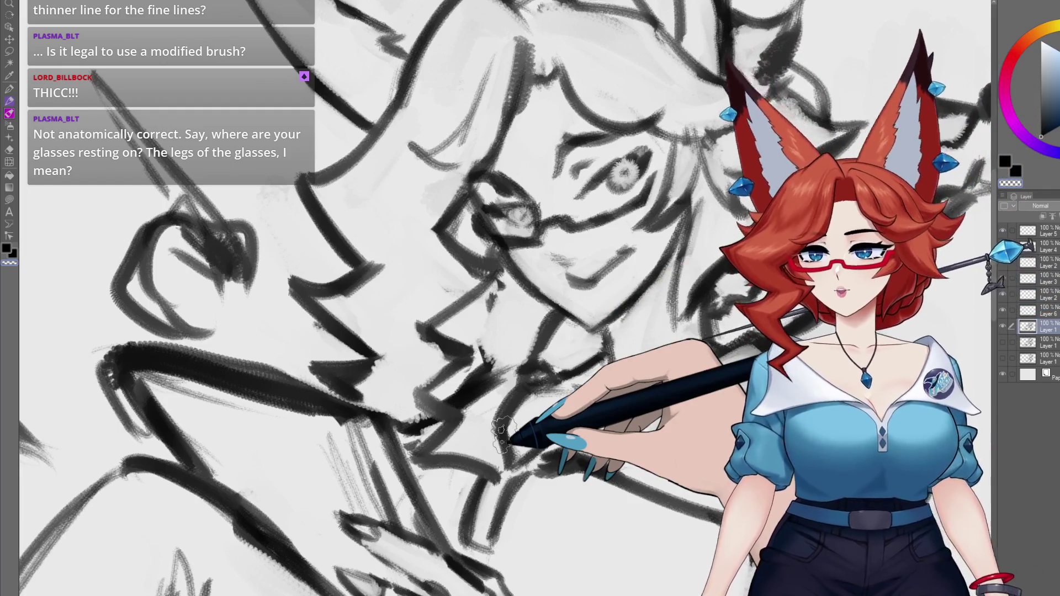
pyautogui.moveTo(260, 389); pyautogui.dragTo(762, 417)
pyautogui.moveTo(437, 368); pyautogui.dragTo(800, 386)
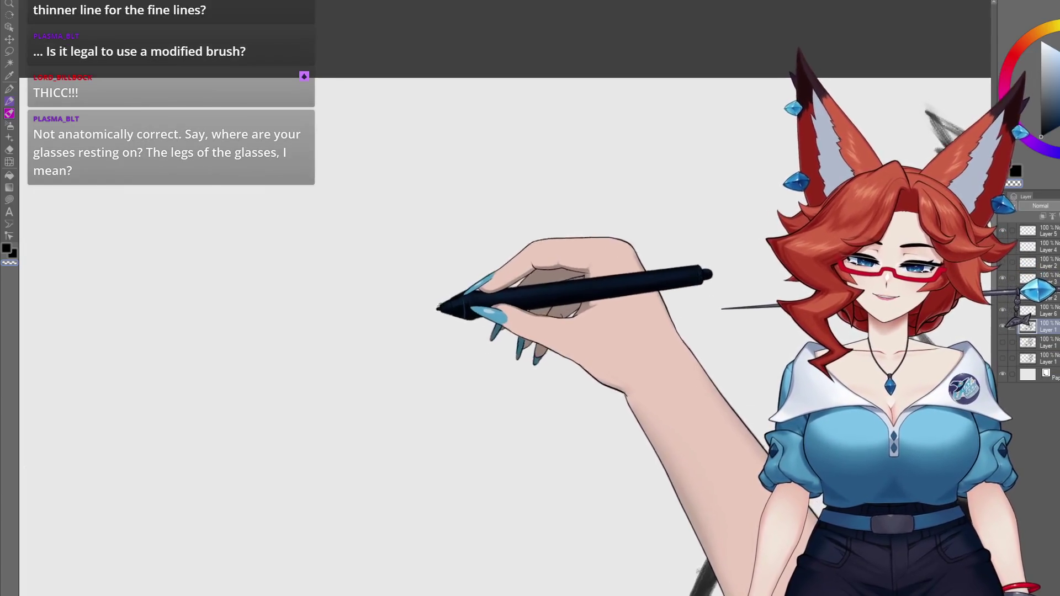
# Draw a tapered nose block with a flared base, darkening its ridge and bottom edge.
pyautogui.moveTo(465, 346); pyautogui.dragTo(466, 275)
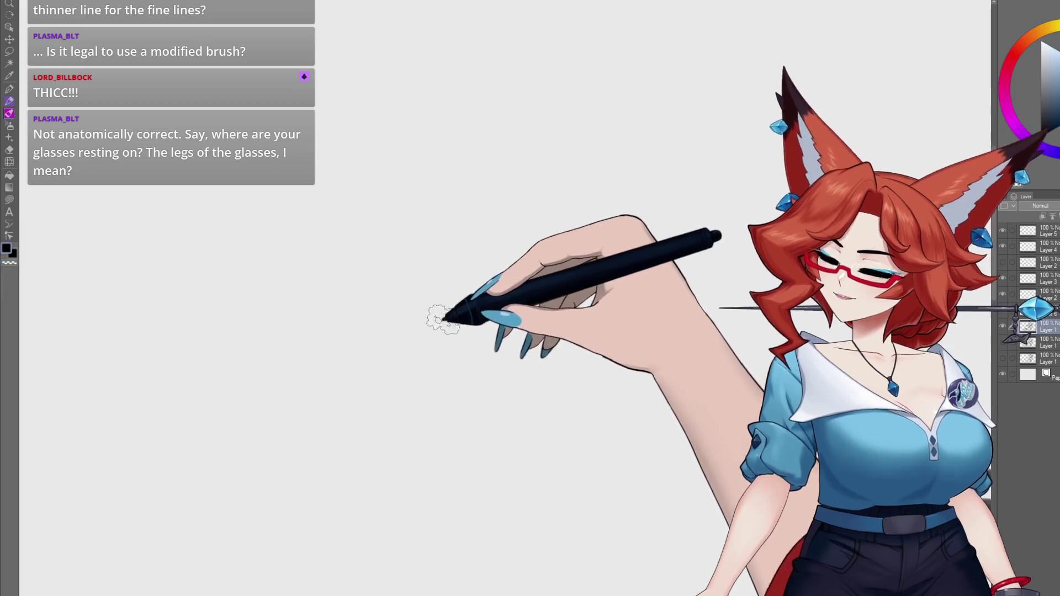
pyautogui.moveTo(387, 270)
pyautogui.mouseDown()
pyautogui.moveTo(385, 201)
pyautogui.moveTo(423, 250)
pyautogui.mouseUp()
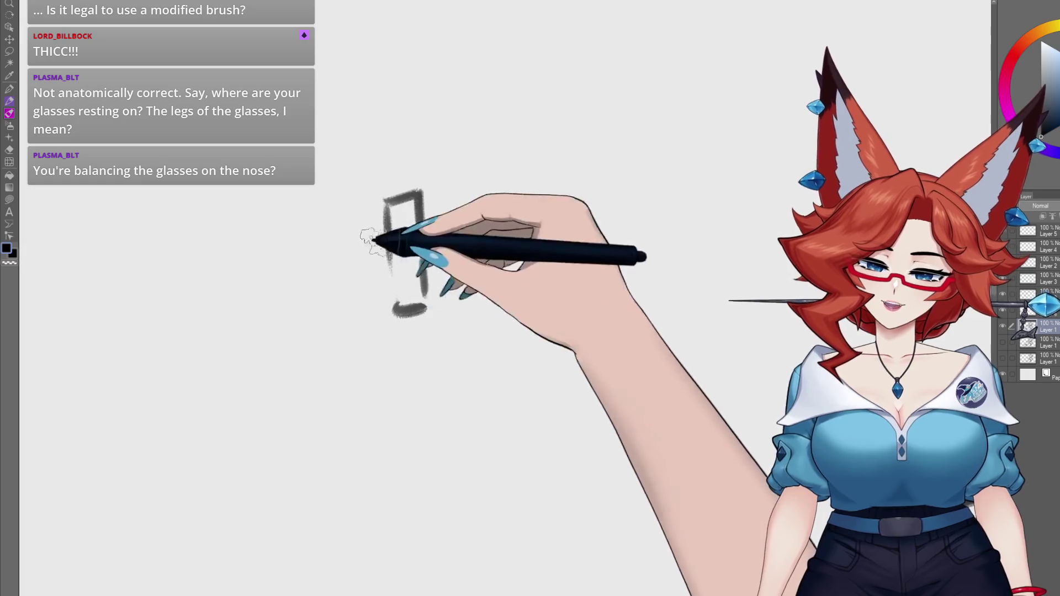
pyautogui.moveTo(378, 210); pyautogui.dragTo(382, 302)
pyautogui.moveTo(425, 210); pyautogui.dragTo(456, 279)
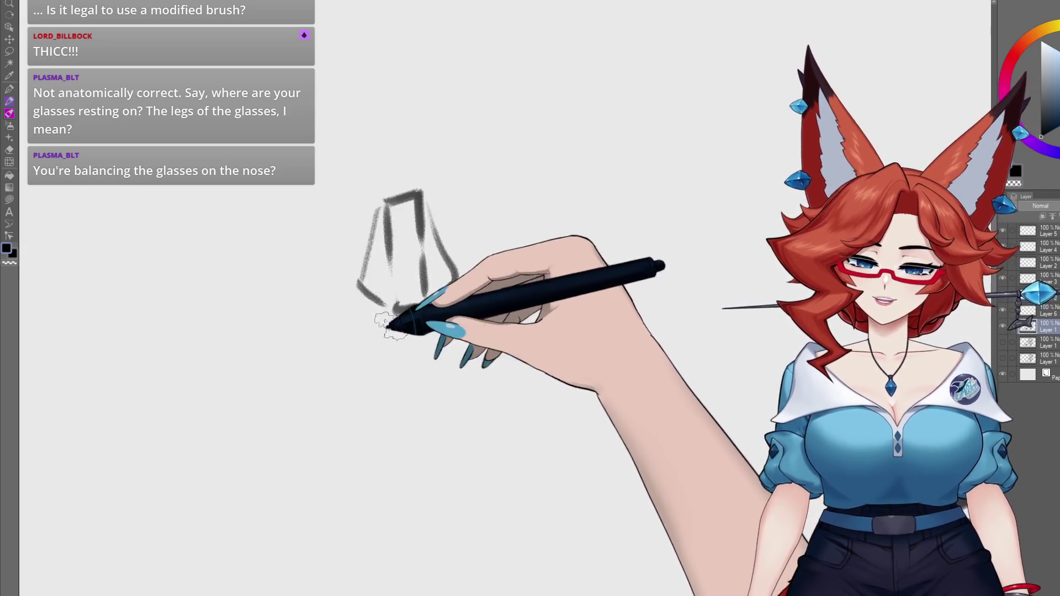
pyautogui.moveTo(387, 326)
pyautogui.mouseDown()
pyautogui.moveTo(353, 290)
pyautogui.moveTo(426, 308)
pyautogui.moveTo(431, 331)
pyautogui.mouseUp()
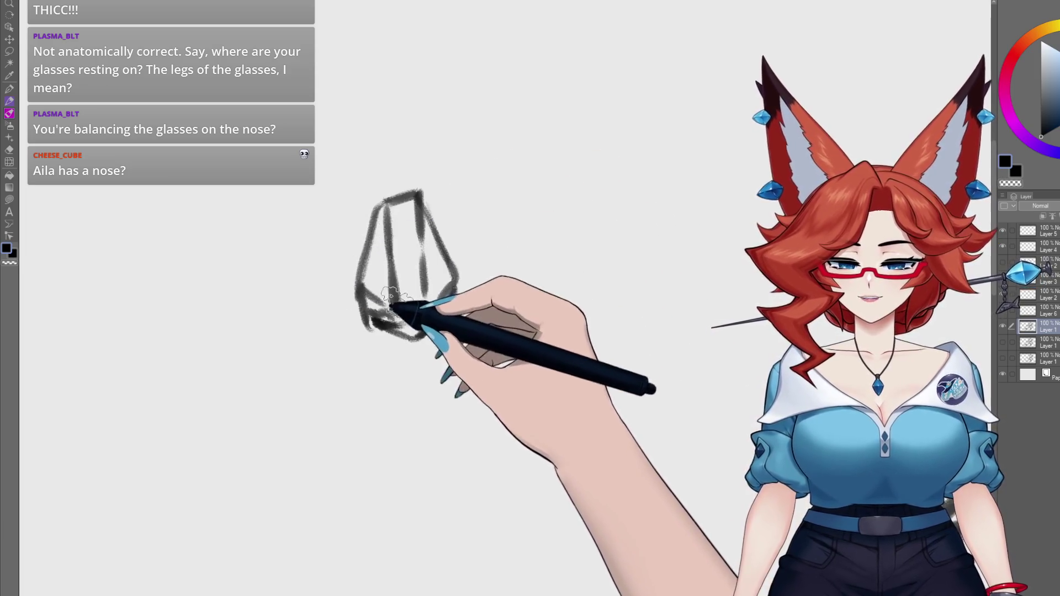
pyautogui.moveTo(353, 290); pyautogui.dragTo(414, 218)
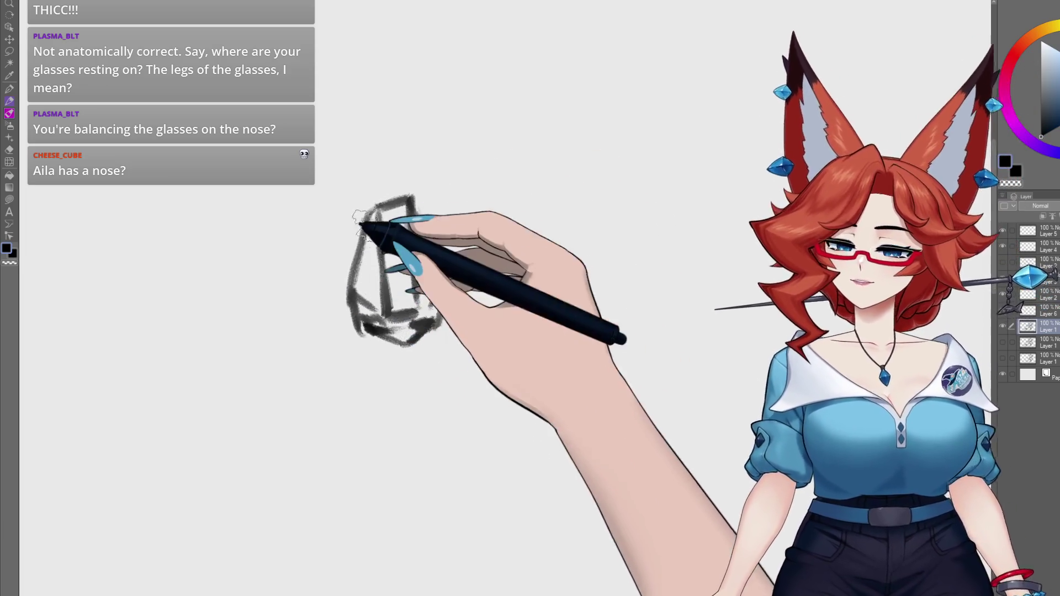
pyautogui.moveTo(348, 313)
pyautogui.mouseDown()
pyautogui.moveTo(366, 212)
pyautogui.moveTo(344, 312)
pyautogui.mouseUp()
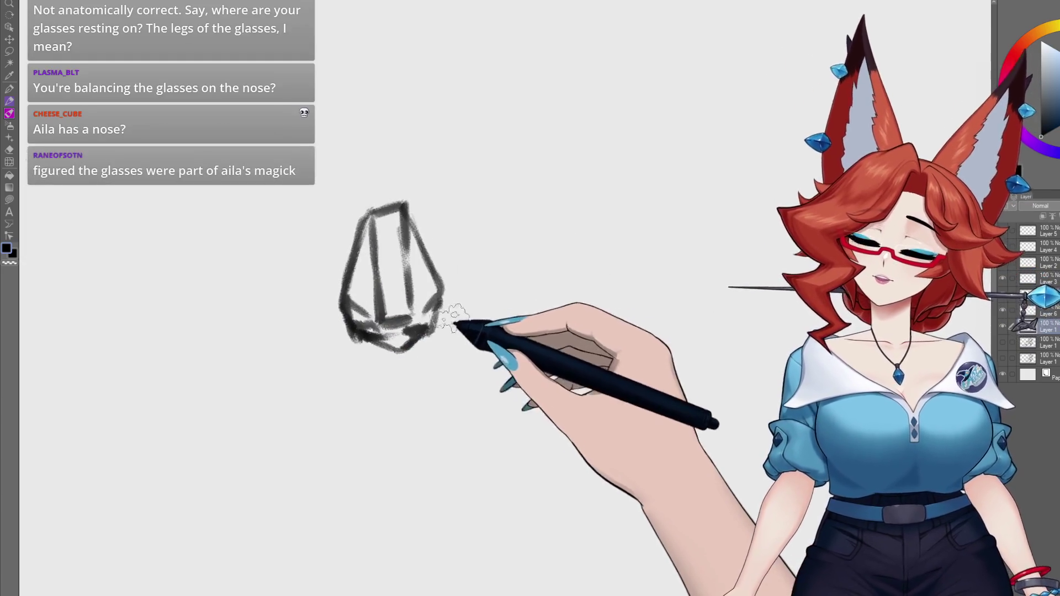